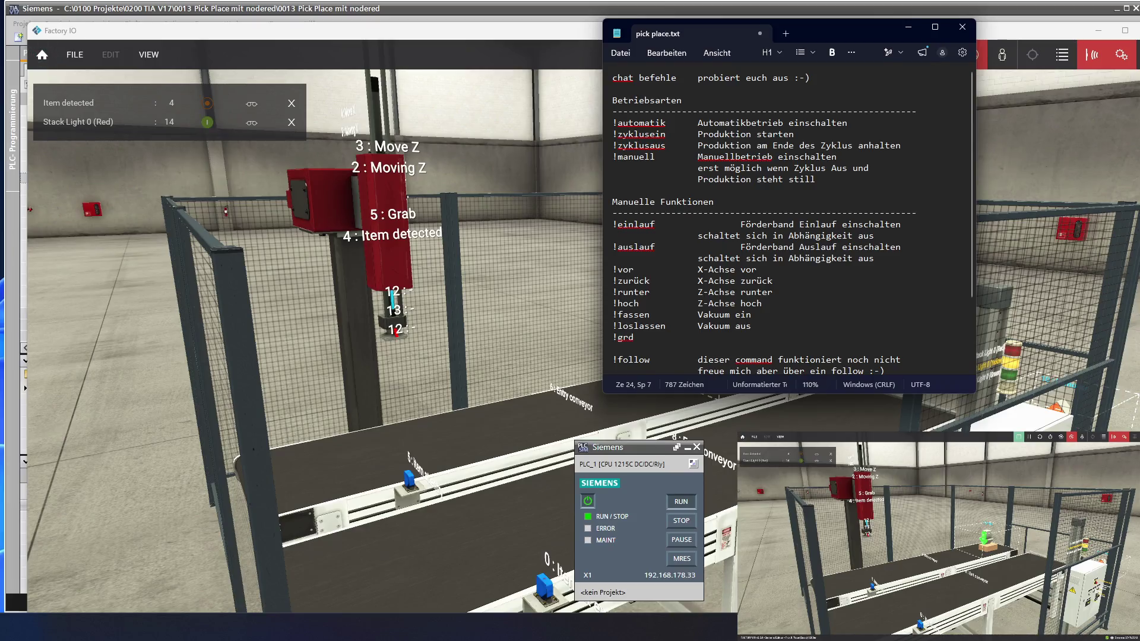
- Describe !grd as 'Grundstellung anfordern' and add the line '!reset Factory I/O zurücksetzen (Simulation)'
type("G")
type("runds")
type("tellun")
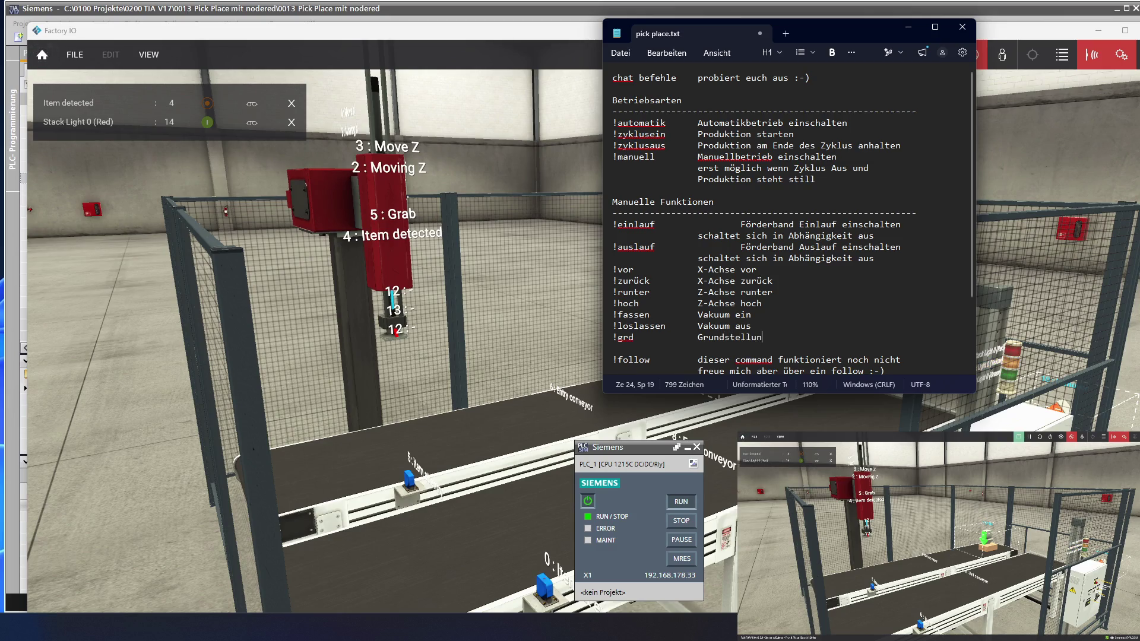
type("g anfor")
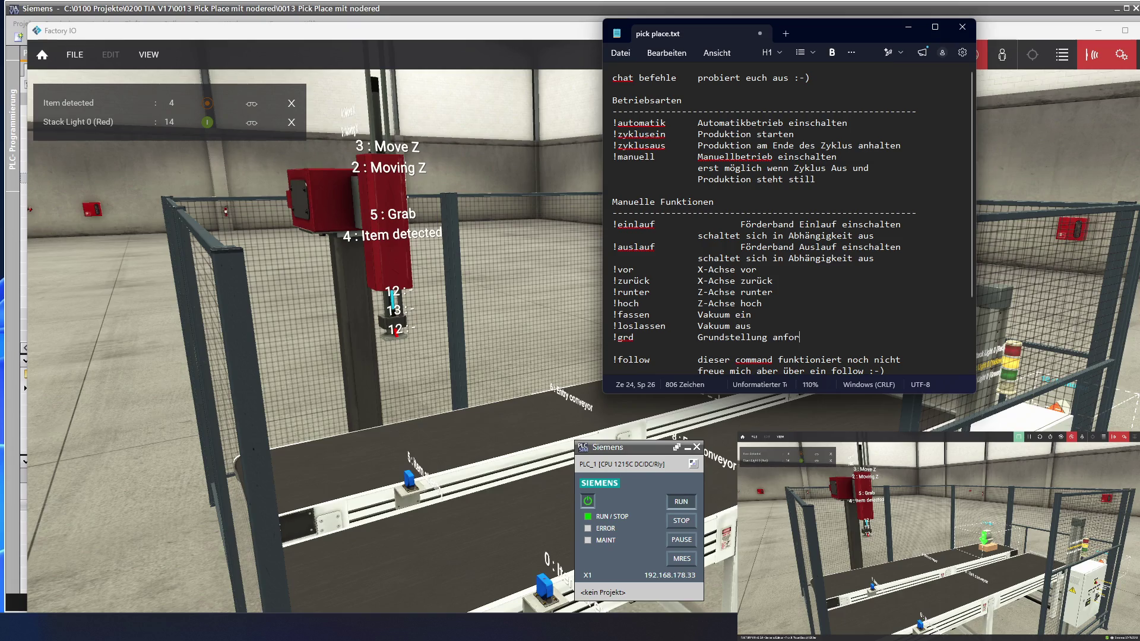
type("dern")
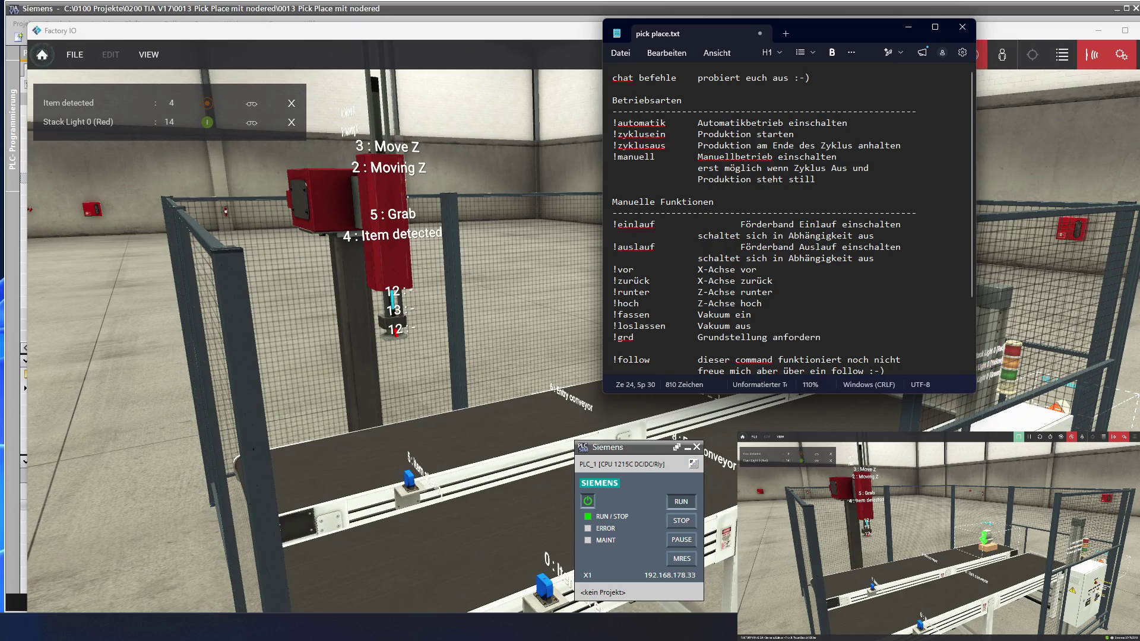
key("Return")
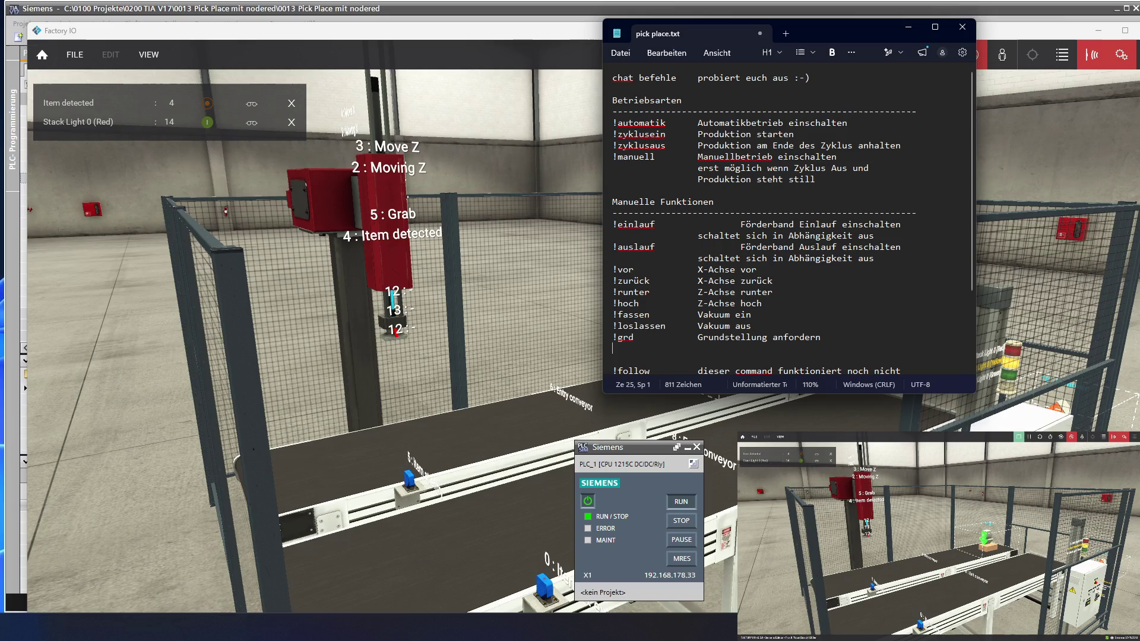
type("!")
type("reset")
type(" Factory I/")
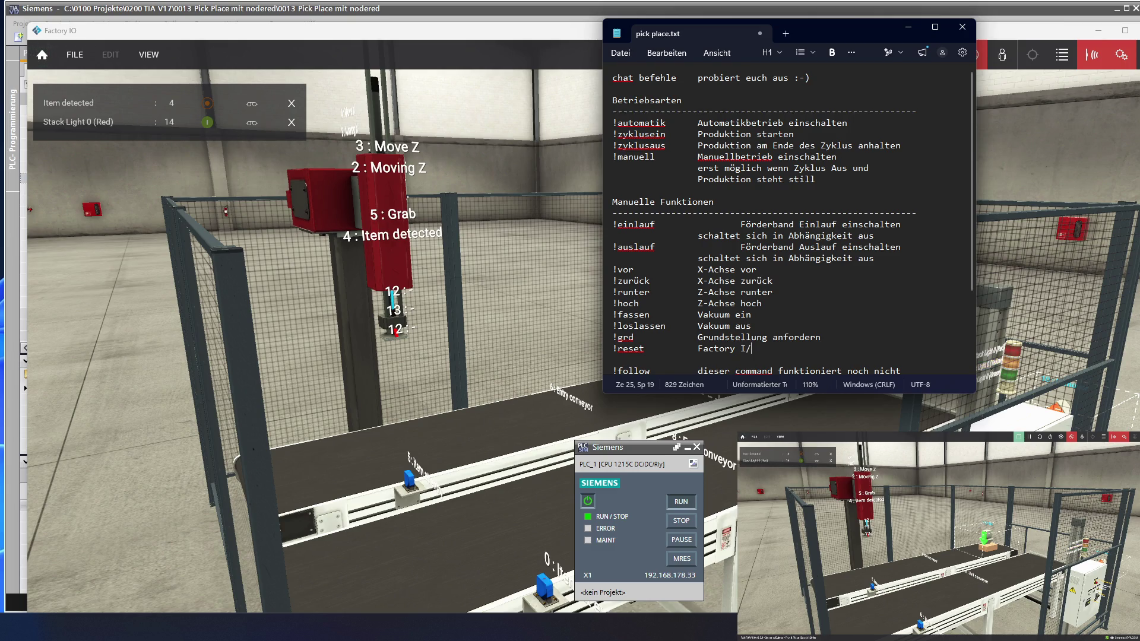
type("O")
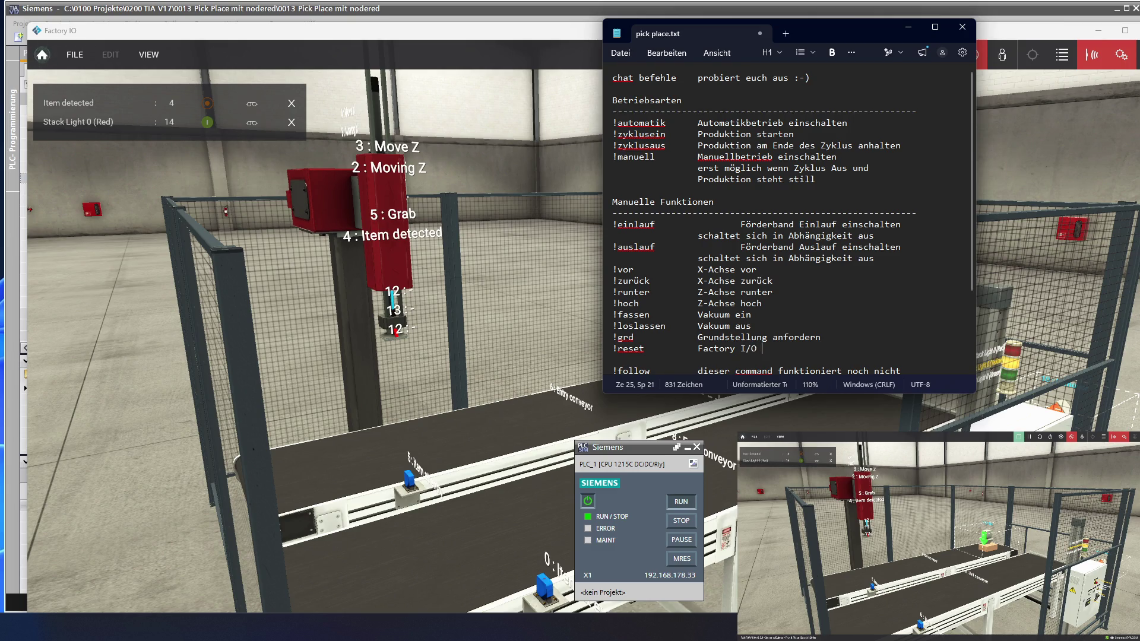
type(" zurücksetz")
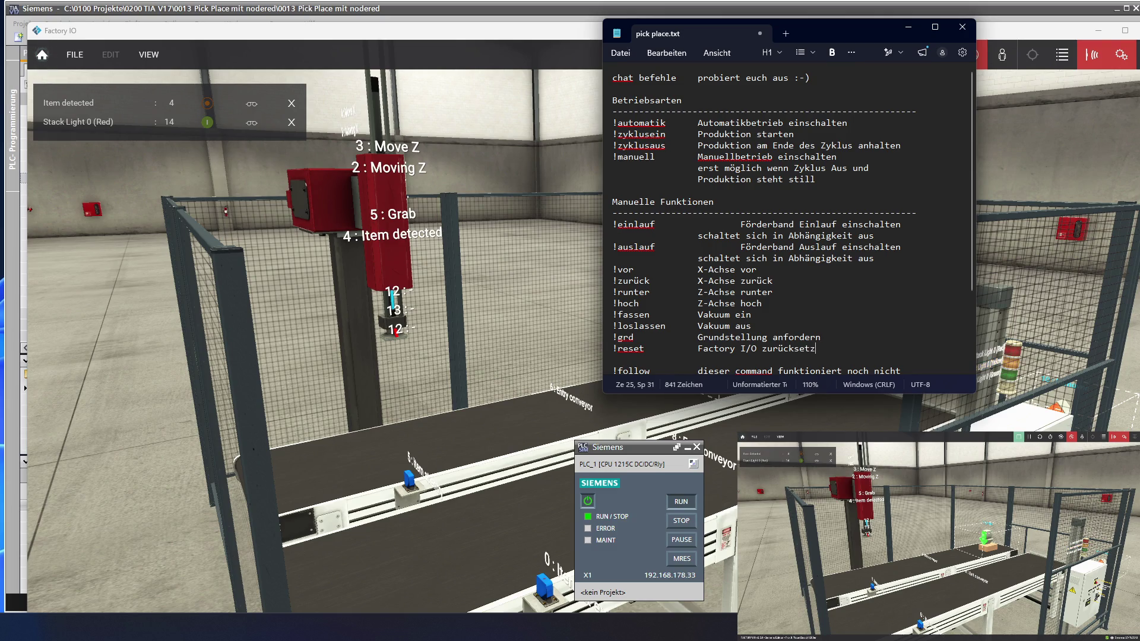
type("en")
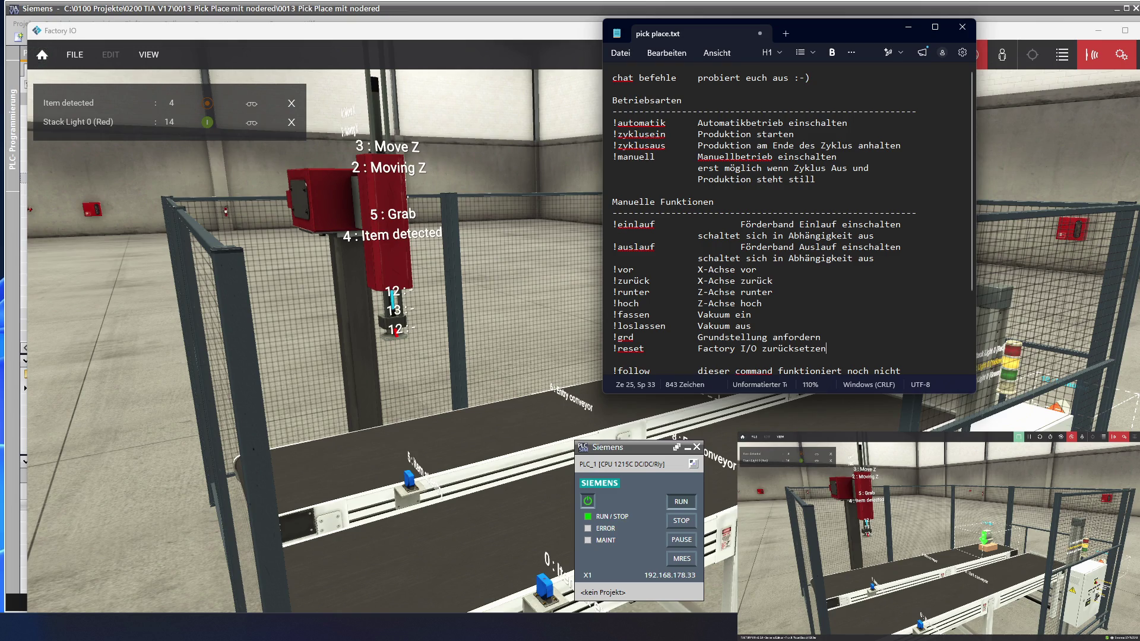
type("/")
key("BackSpace")
type("(Simula")
type("tion)")
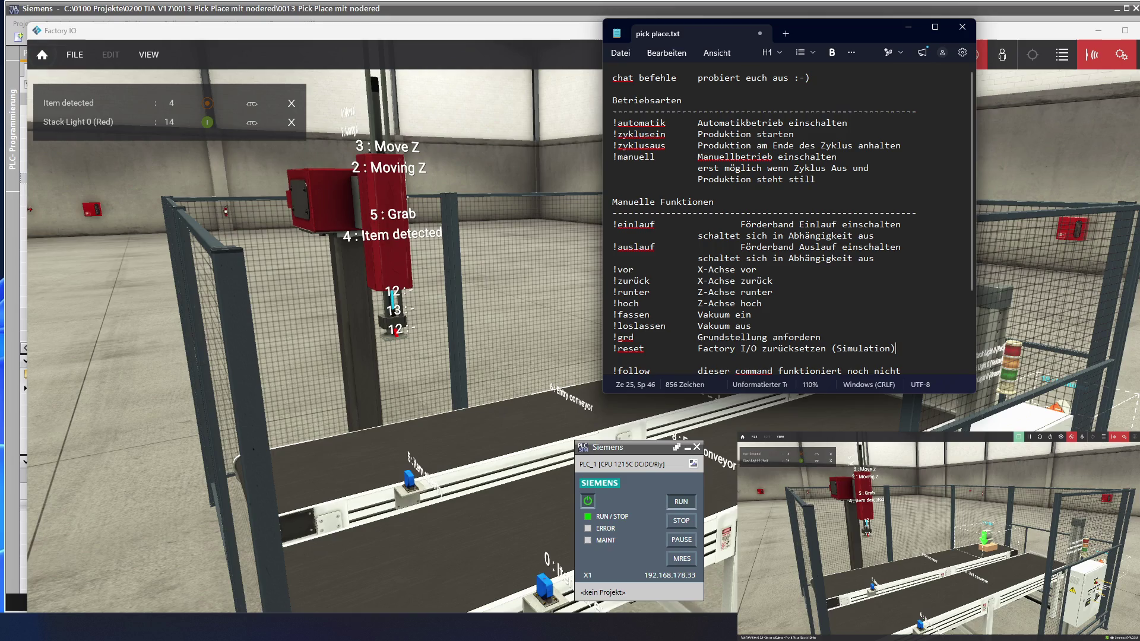
key("super")
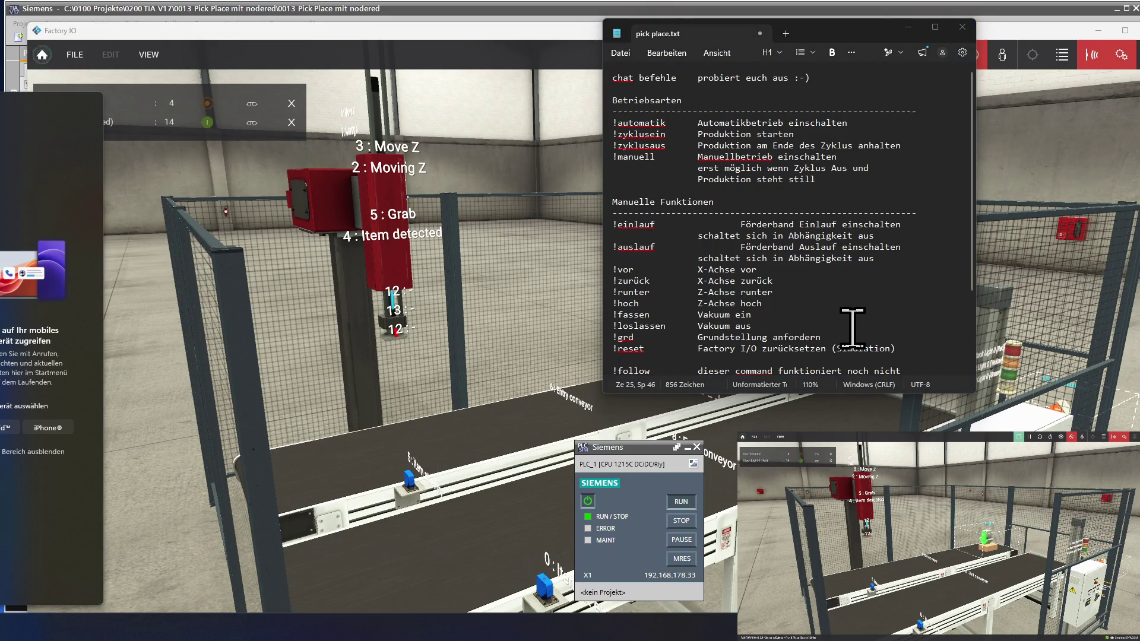
left_click(911, 348)
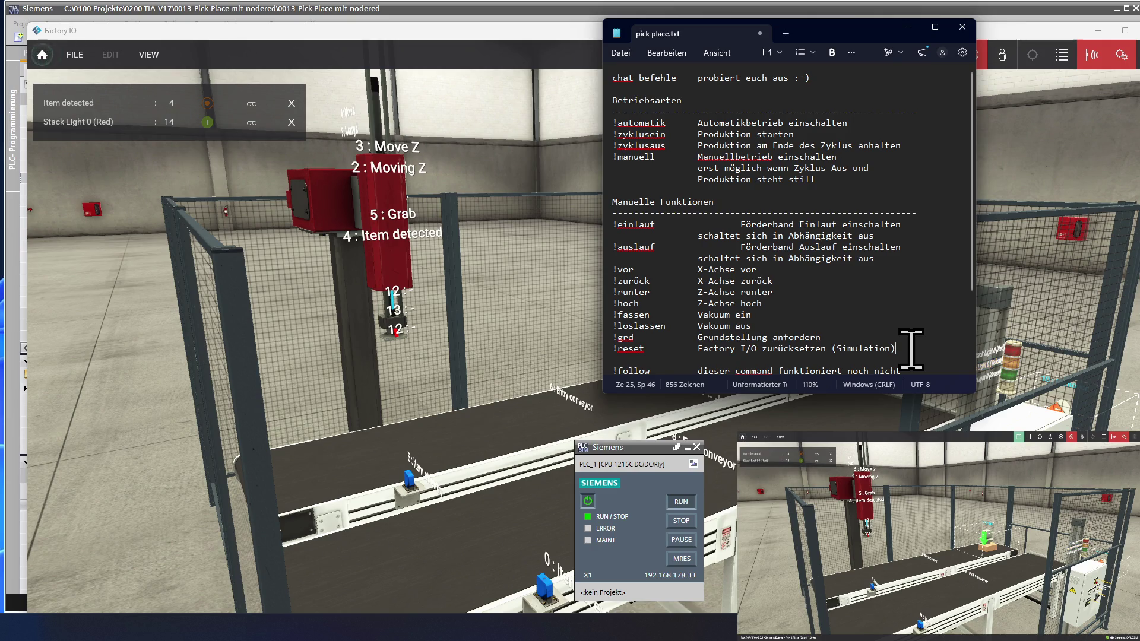
- Add the note 'Reset ist sowohl in Automatik als auch Manuell möglich' beneath the !reset line
key("Return")
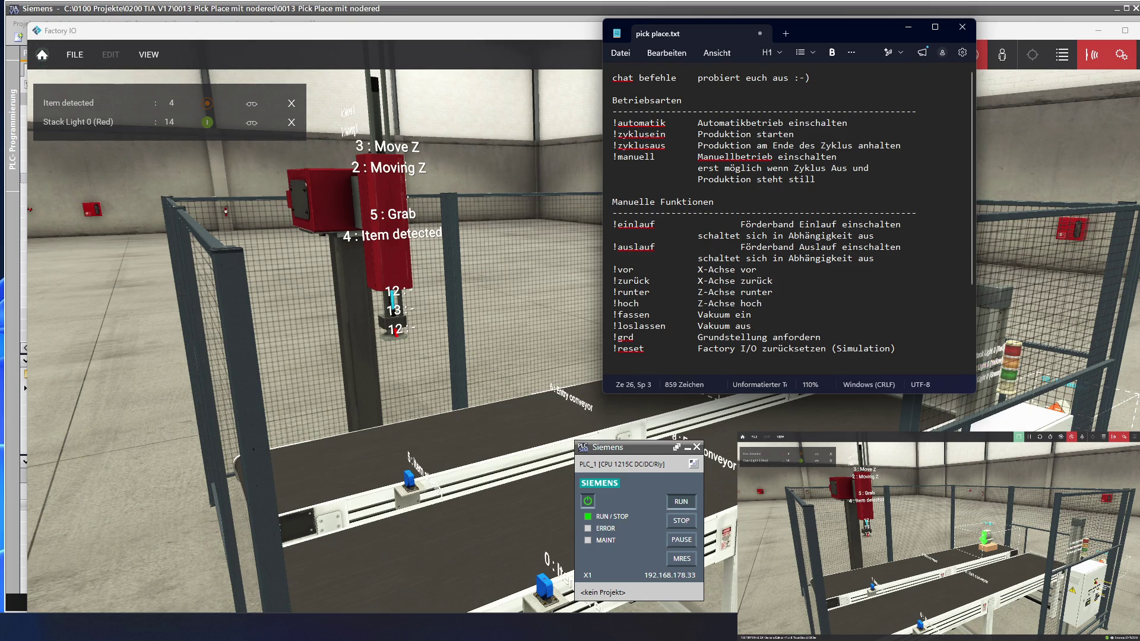
type("Reset ")
type("i")
type("st sow")
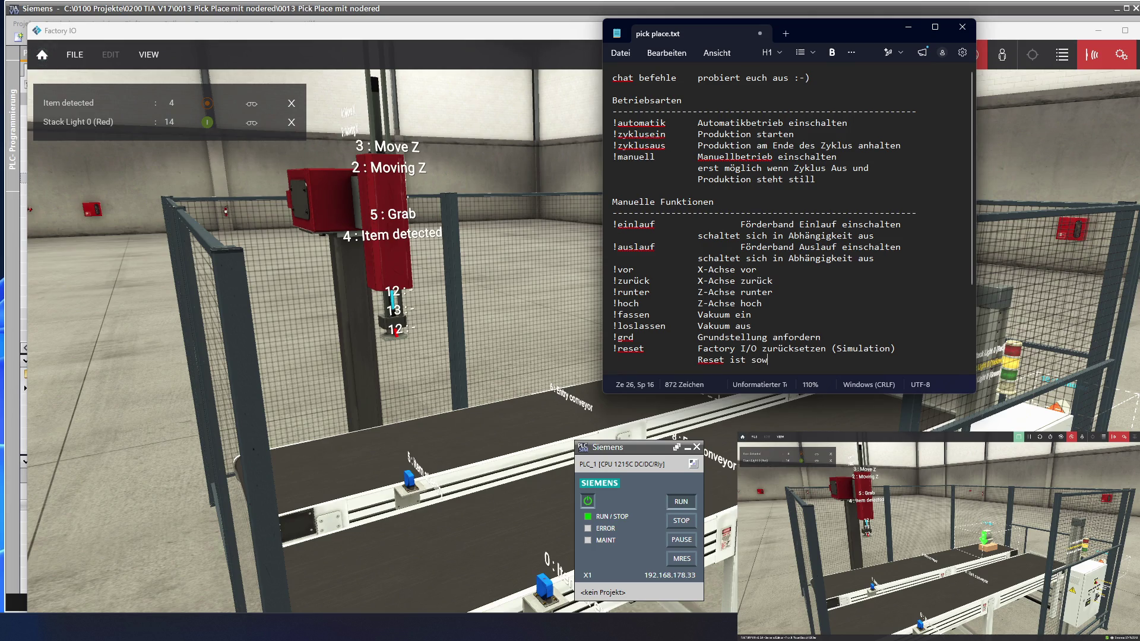
type("ohl i")
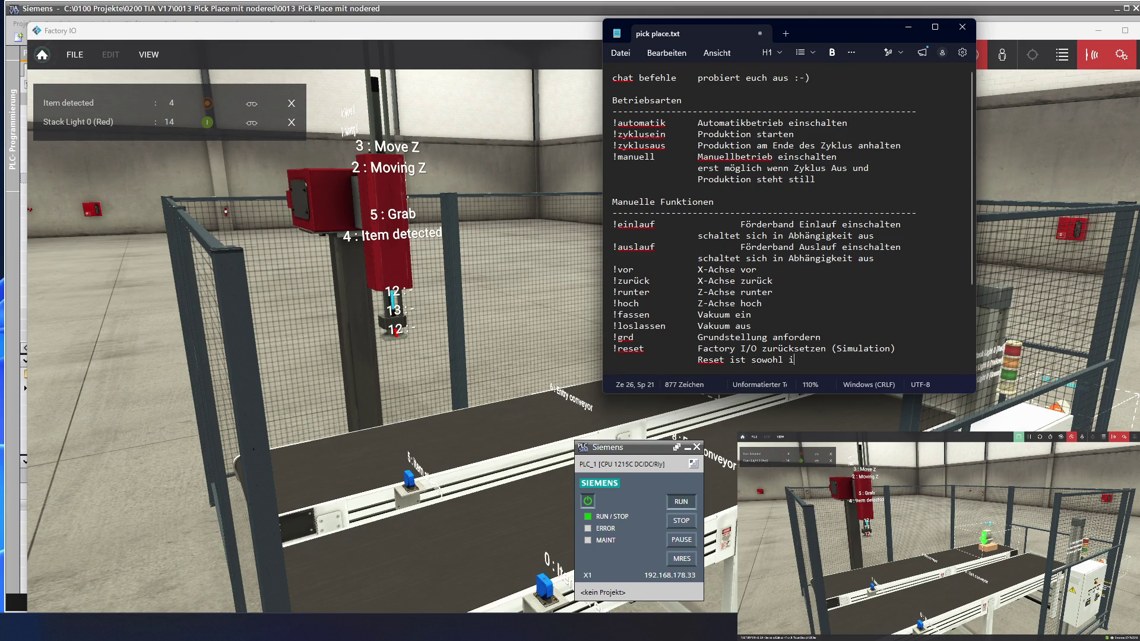
type("n Autom")
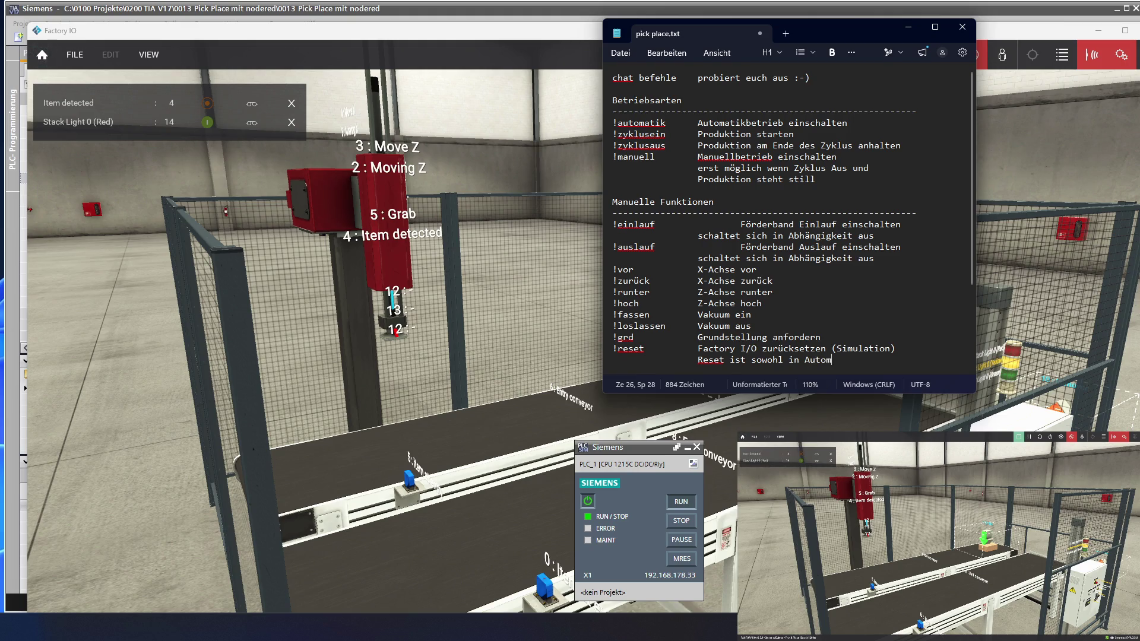
type("atik als auc")
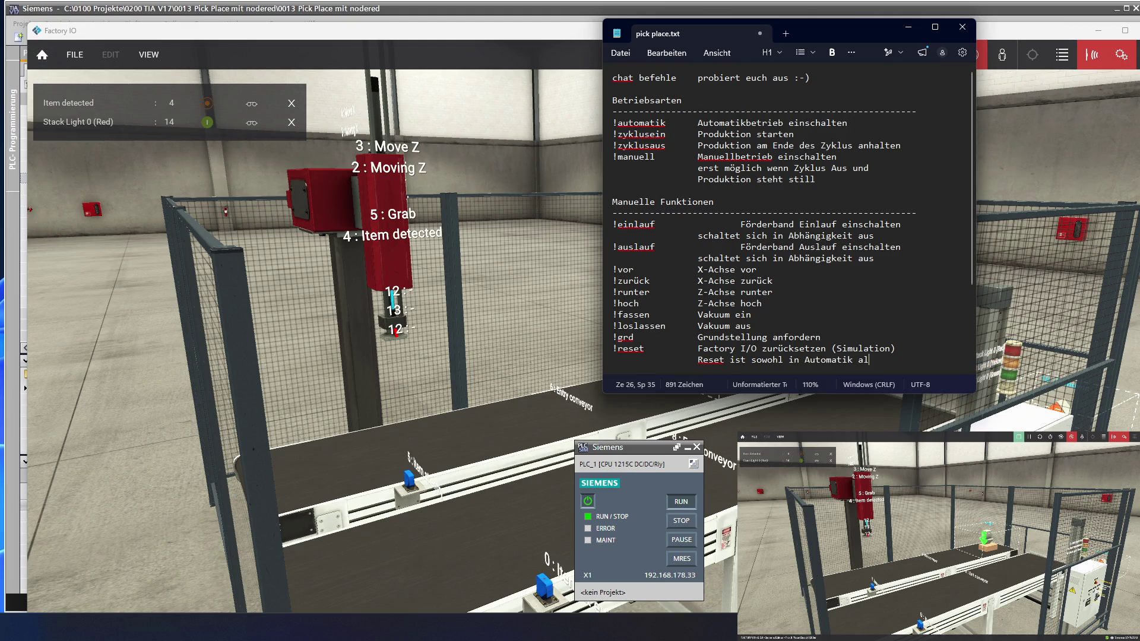
type("h ")
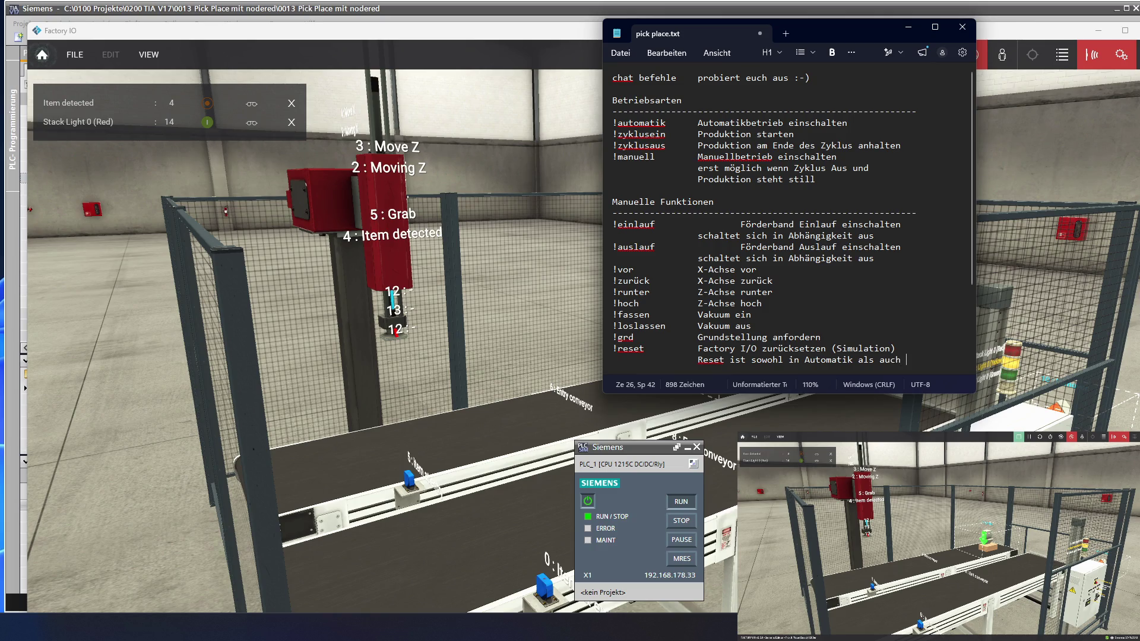
type("Manuell ")
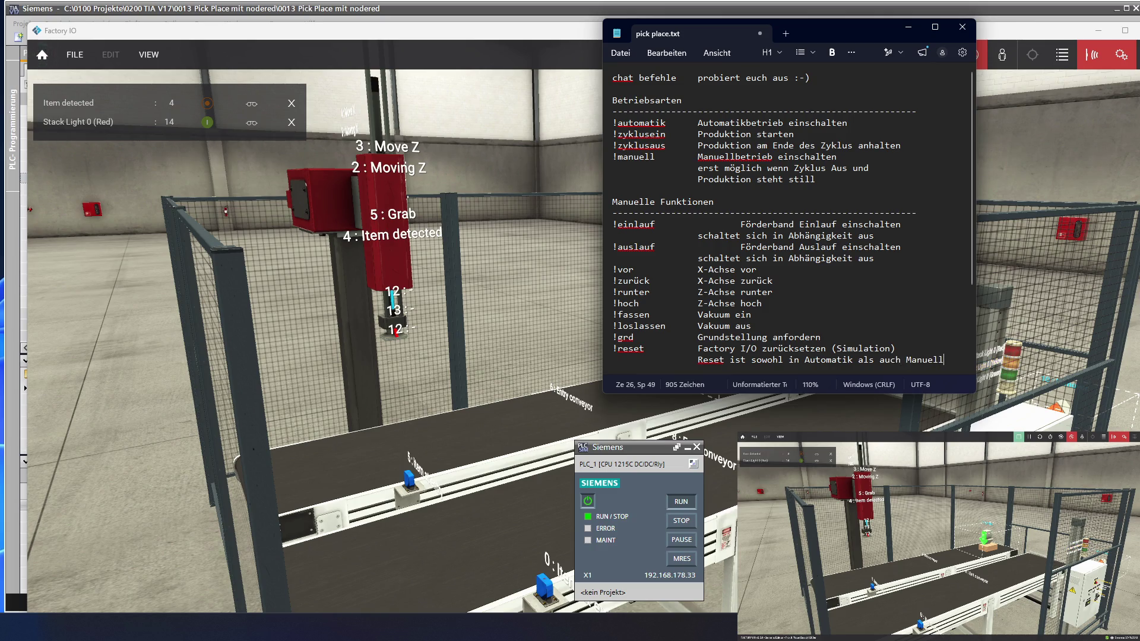
type("mög")
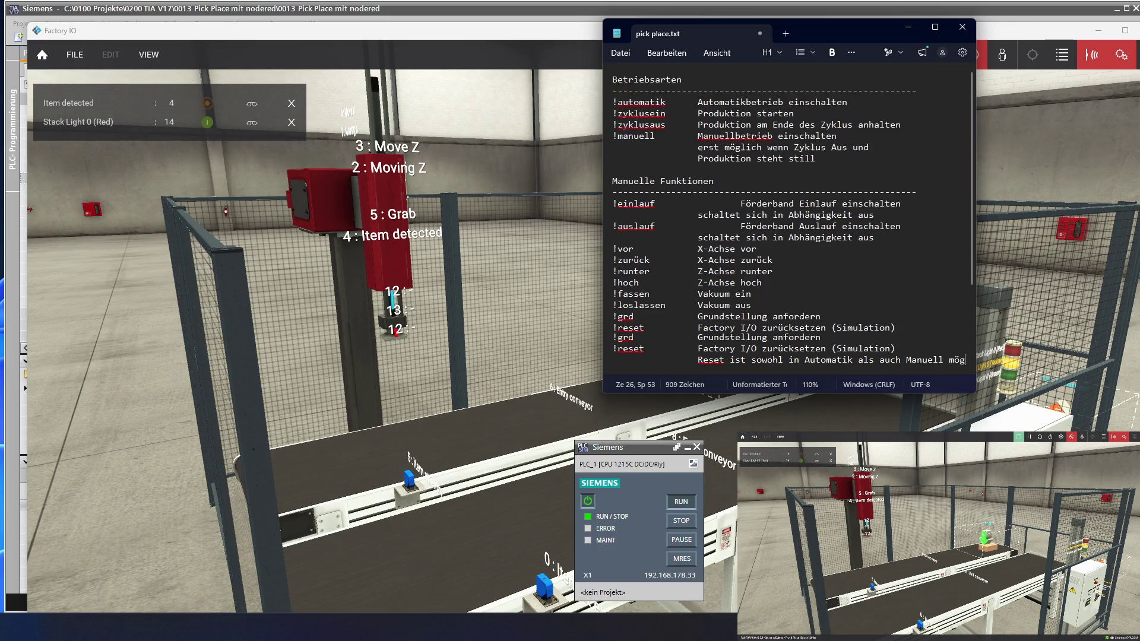
type("lich")
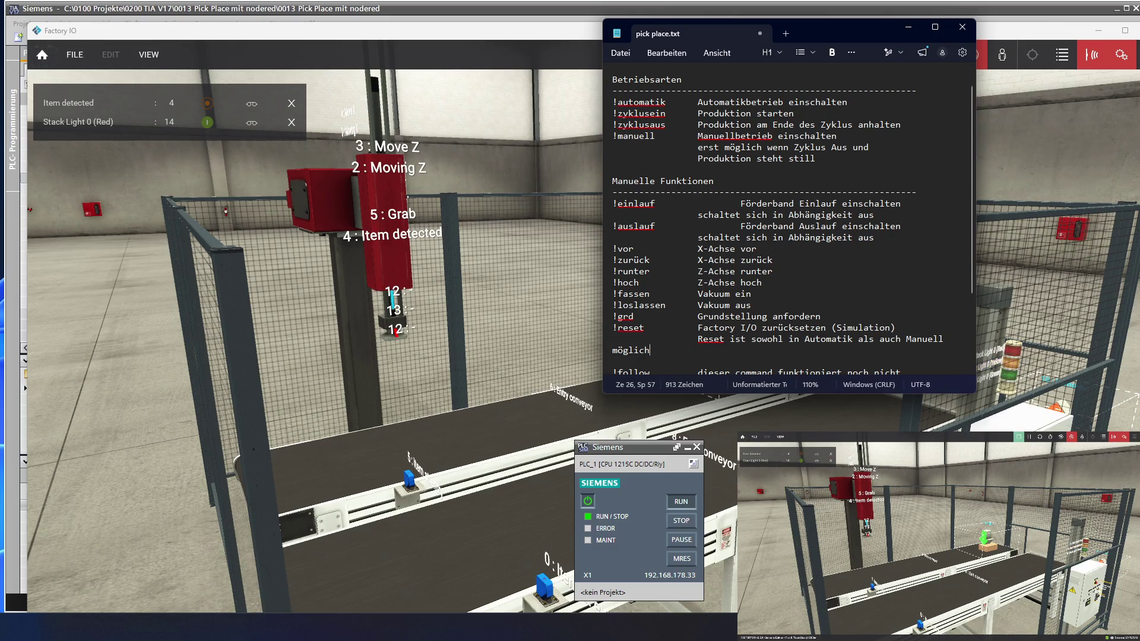
- Trim the note to 'sowohl in Automatik als auch Manuell möglich', align it, and add a blank line before !reset
left_click(706, 339)
key("Delete")
key("Delete")
key("Delete")
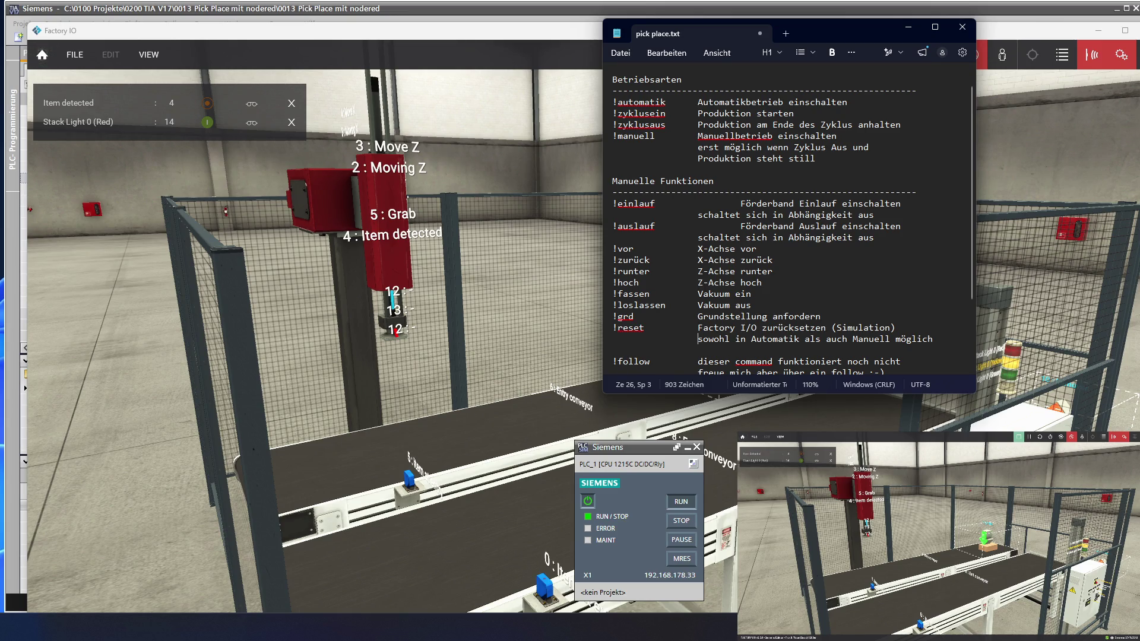
key("BackSpace")
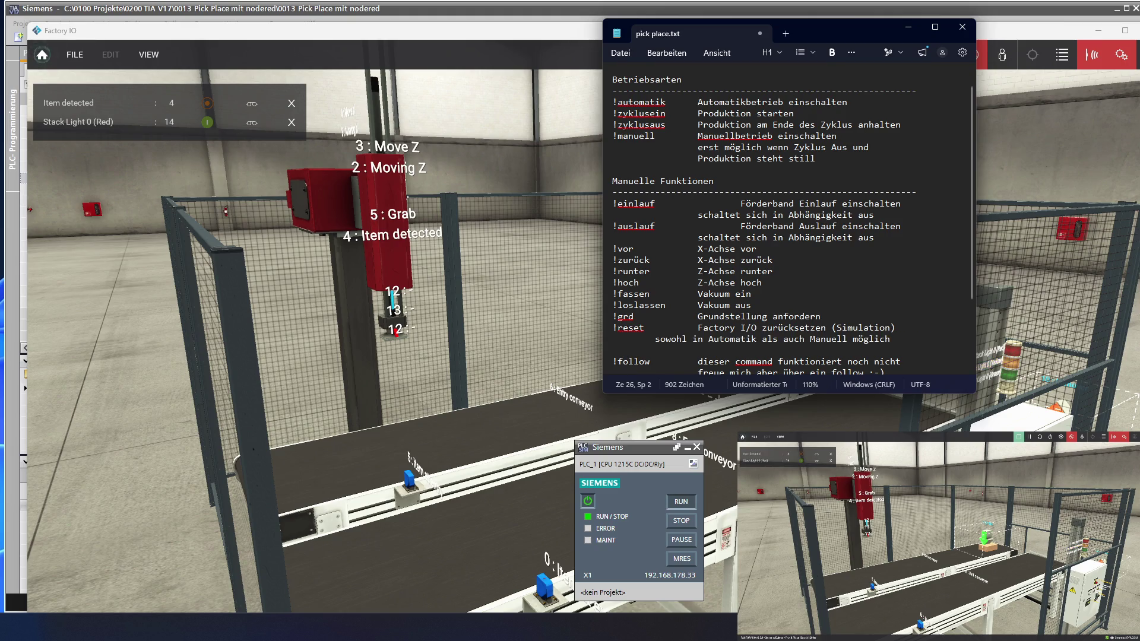
key("Tab")
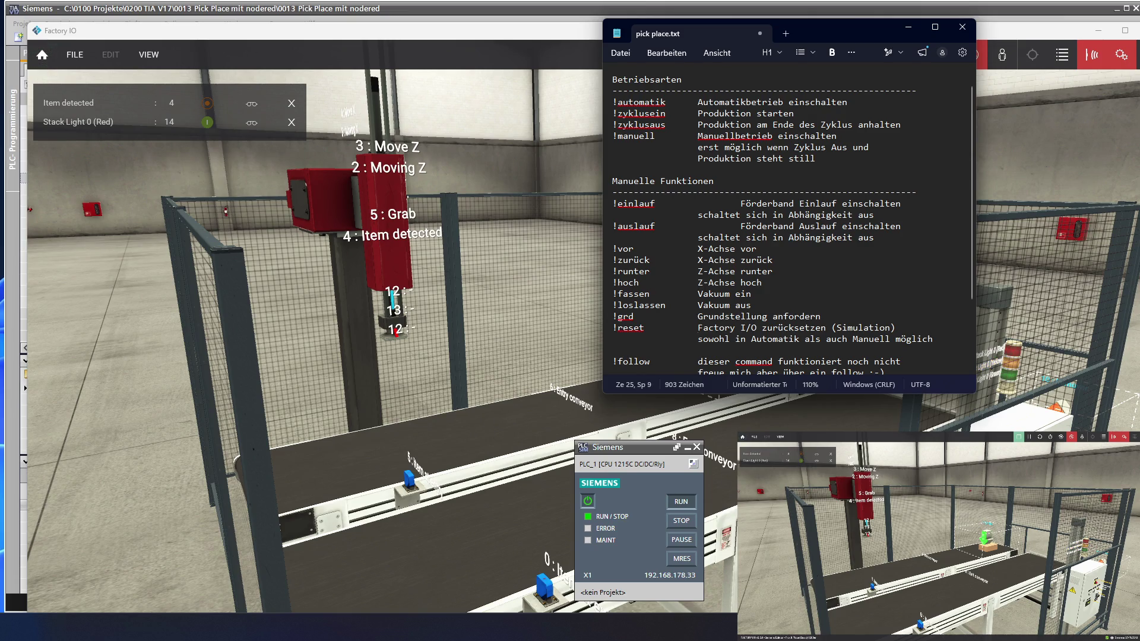
key("End")
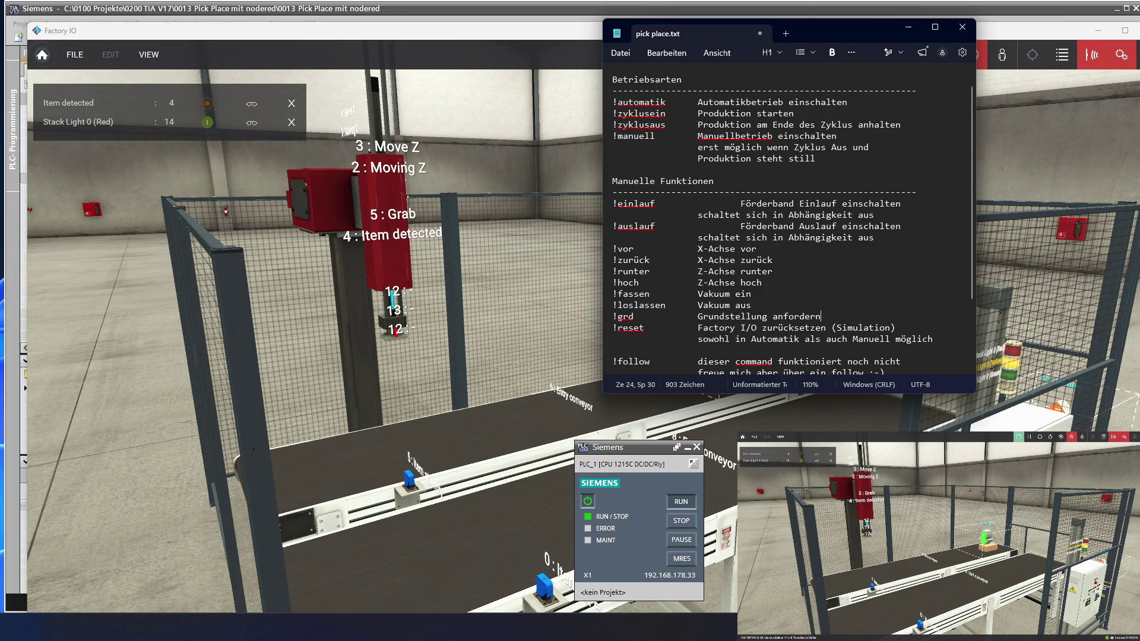
key("Return")
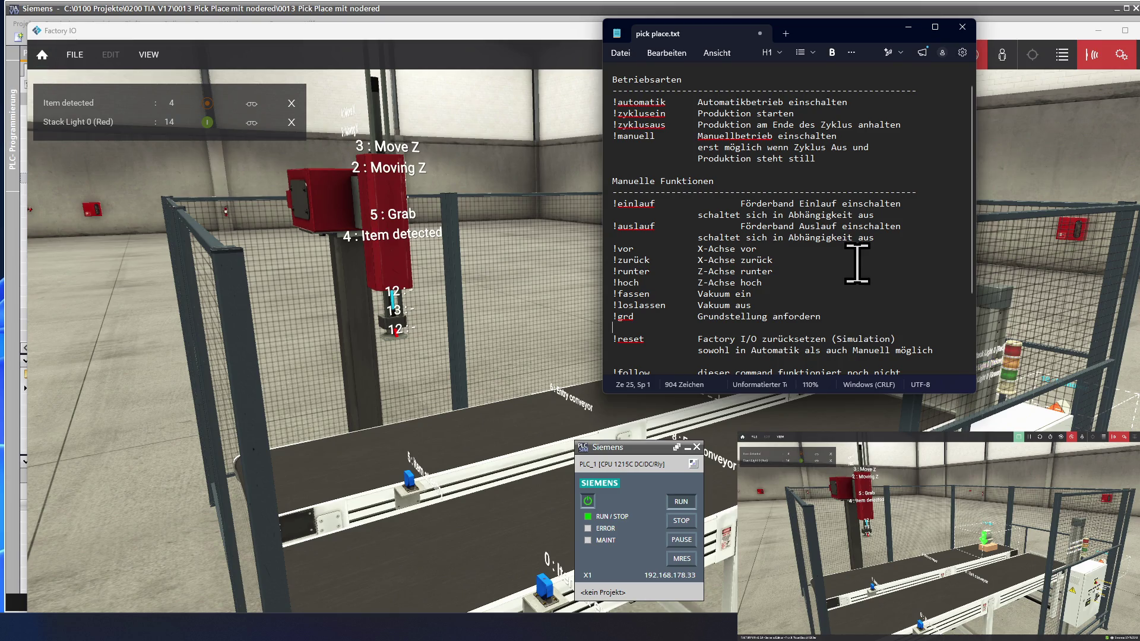
- Zoom the Notepad text from 110% to 100% so the list through !follow fits
scroll(857, 263, "down", 1, "ctrl")
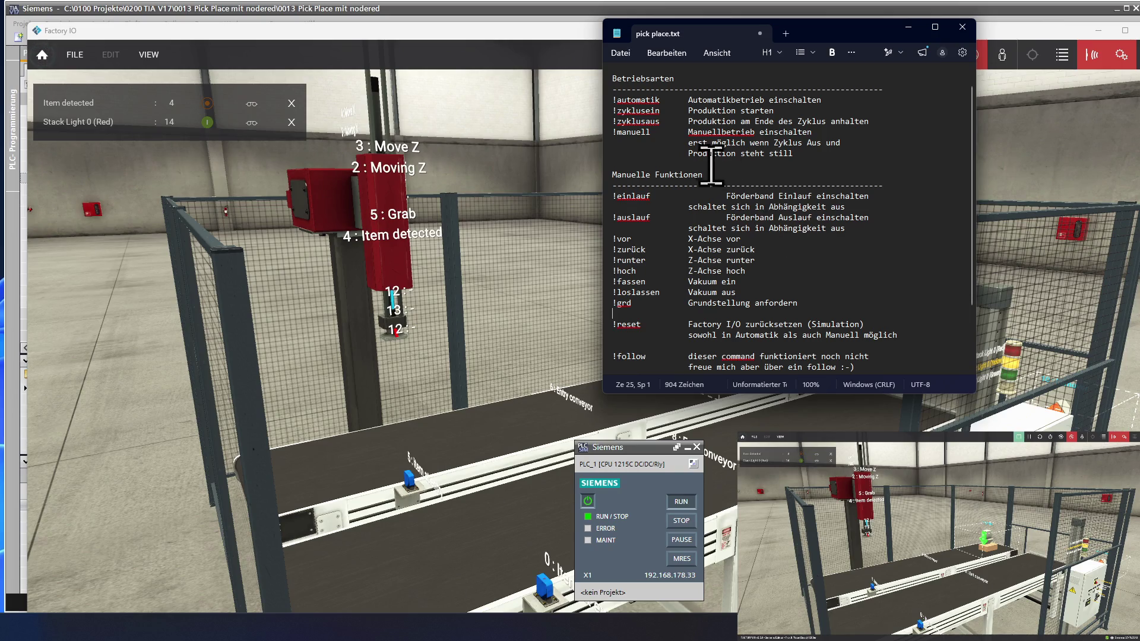
left_click(621, 53)
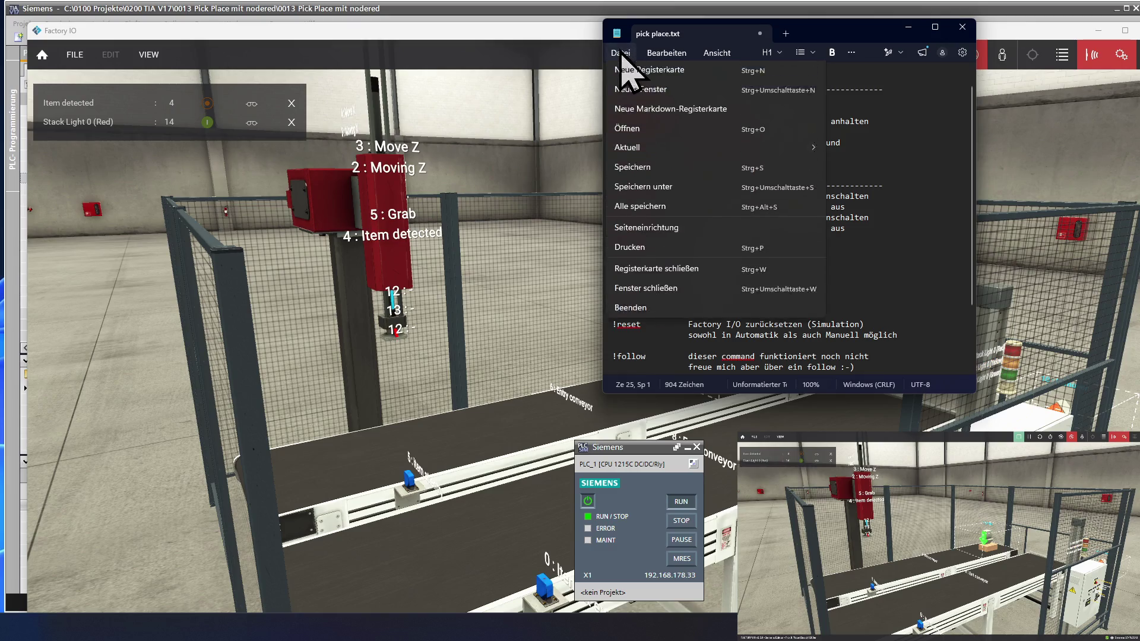
- Save pick place.txt with Datei > Speichern
left_click(655, 172)
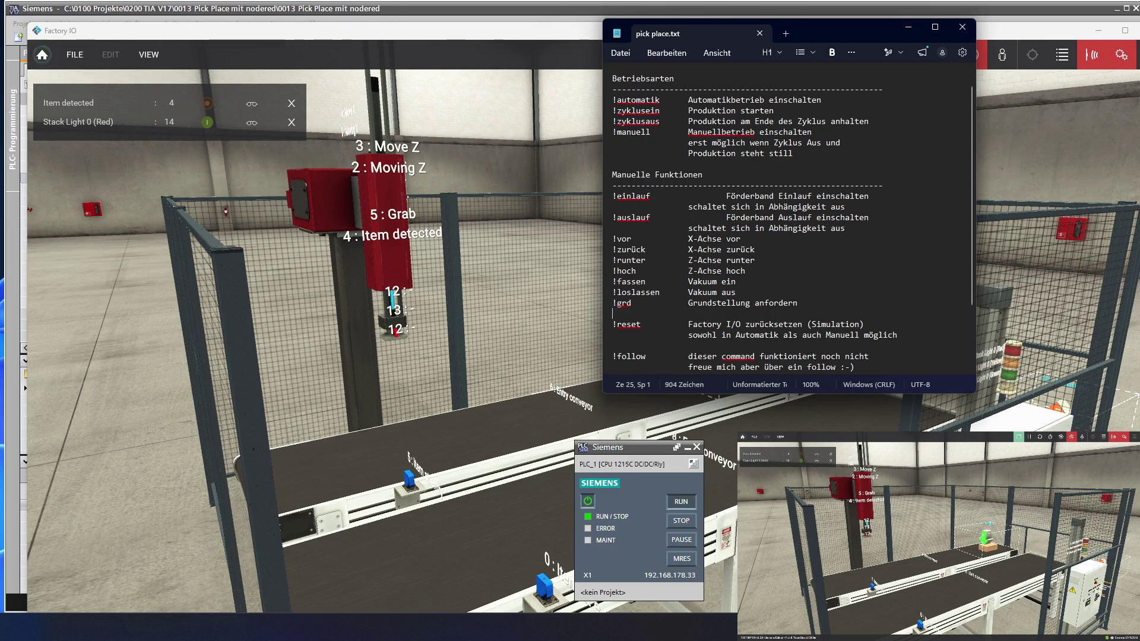
key("alt+Tab")
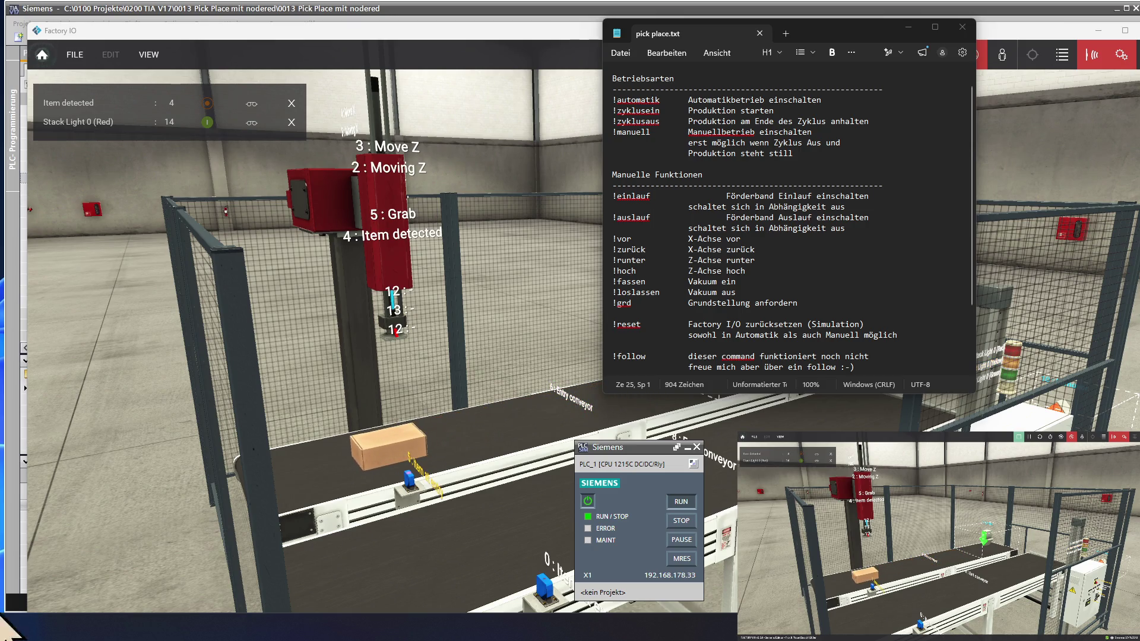
- Remove all the cardboard boxes and the green part from the entry conveyor
mouse_move(394, 450)
left_mouse_down()
mouse_move(457, 458)
mouse_move(471, 542)
mouse_move(454, 603)
mouse_move(469, 564)
left_mouse_up()
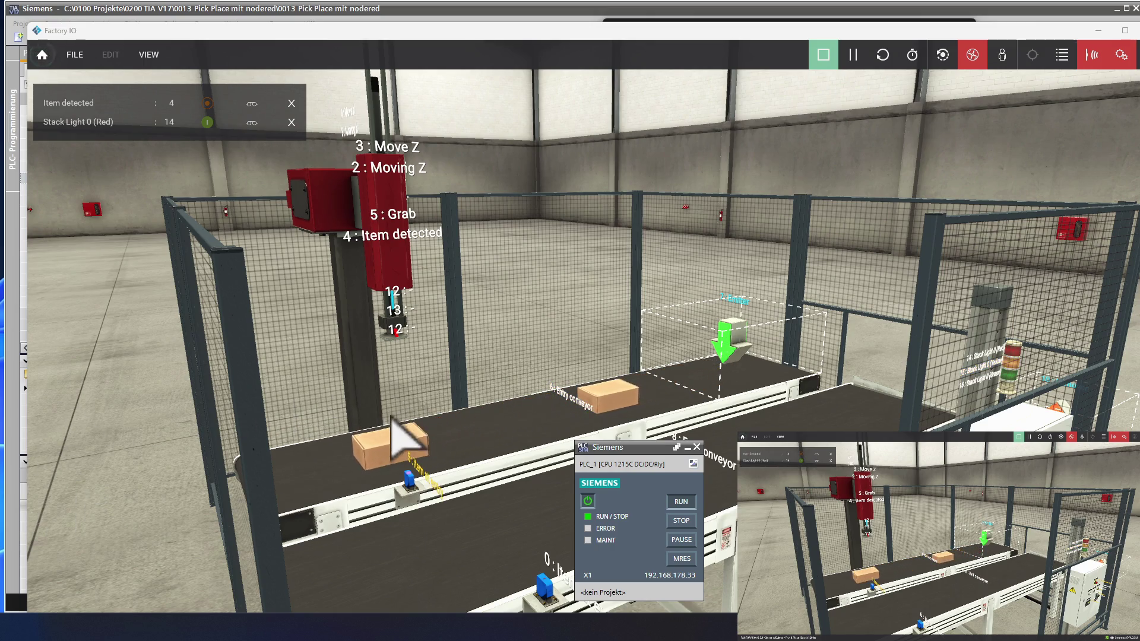
mouse_move(438, 447)
left_mouse_down()
mouse_move(523, 576)
mouse_move(497, 529)
mouse_move(509, 547)
left_mouse_up()
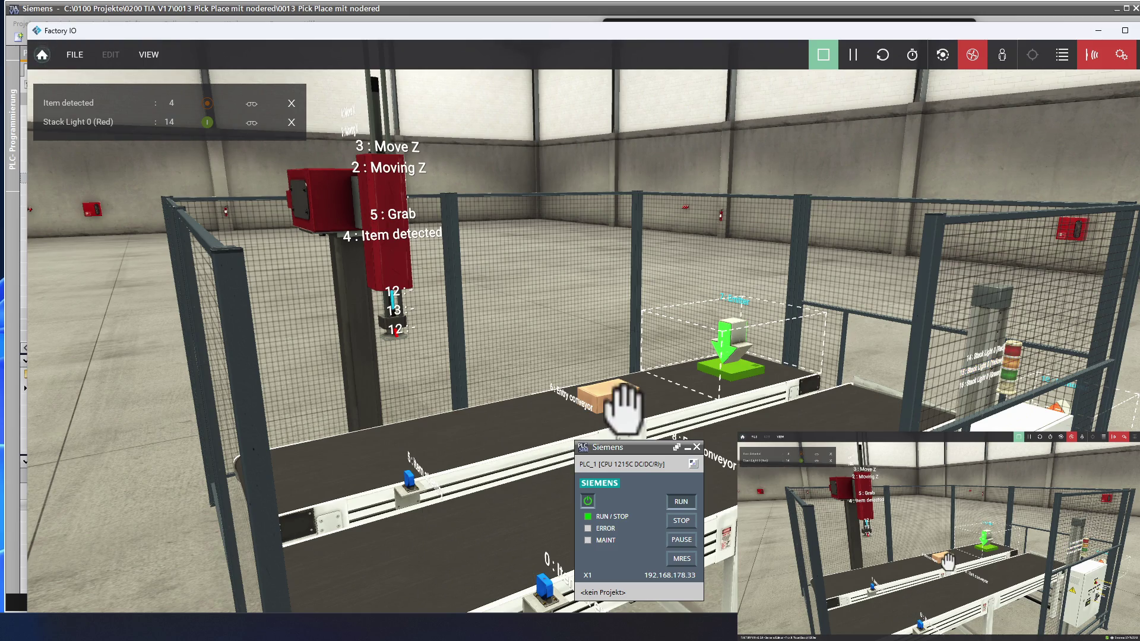
left_click_drag(622, 410, 582, 521)
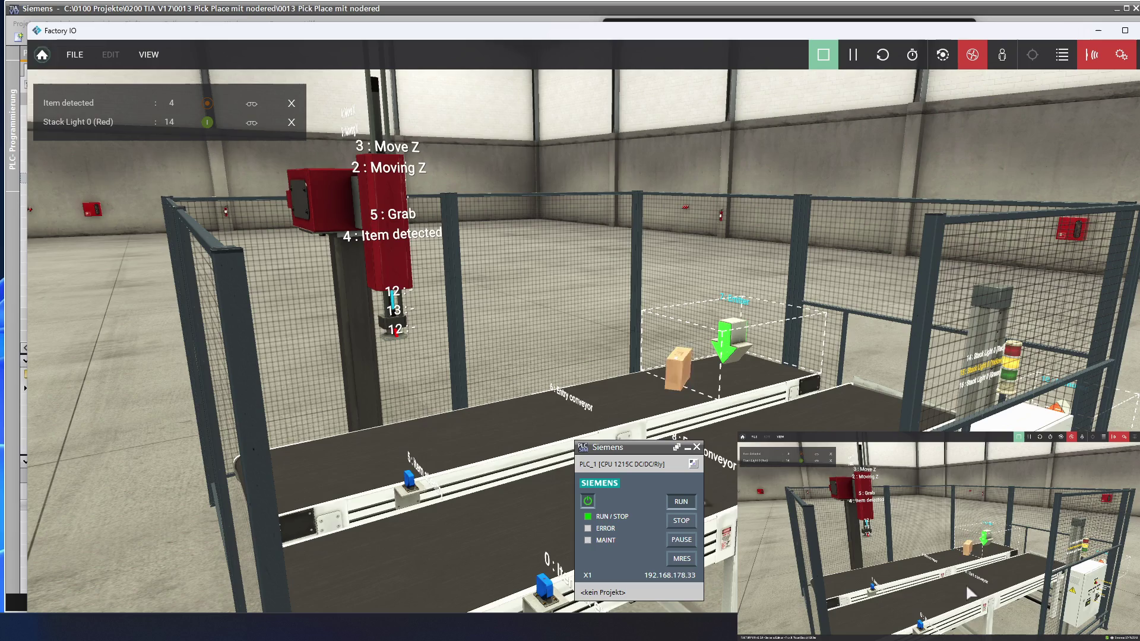
left_click(677, 389)
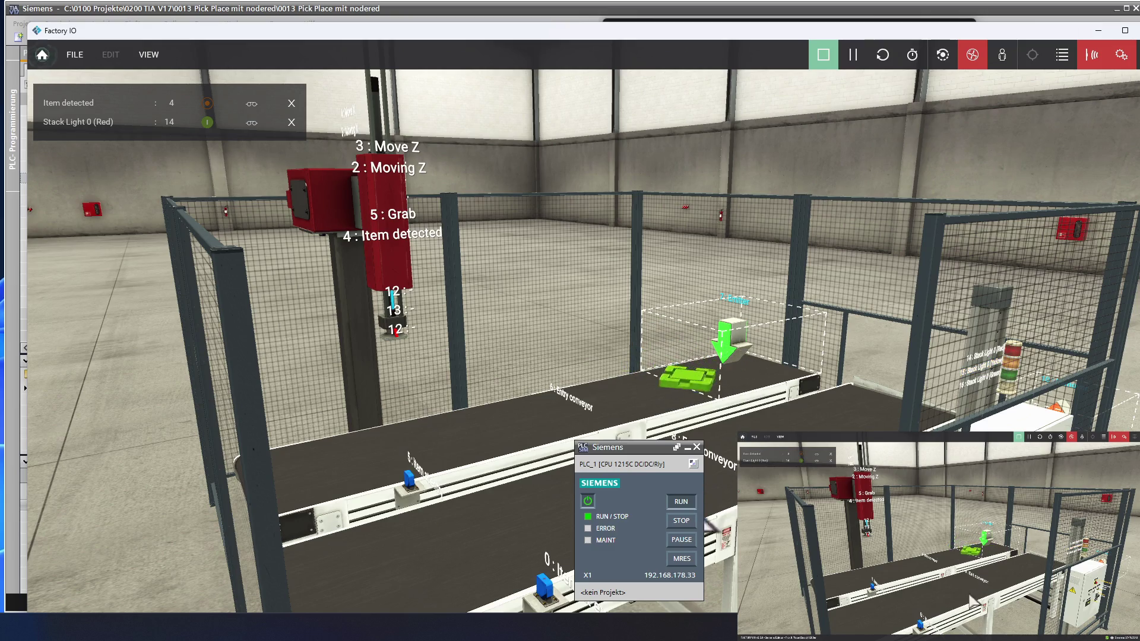
left_click(682, 377)
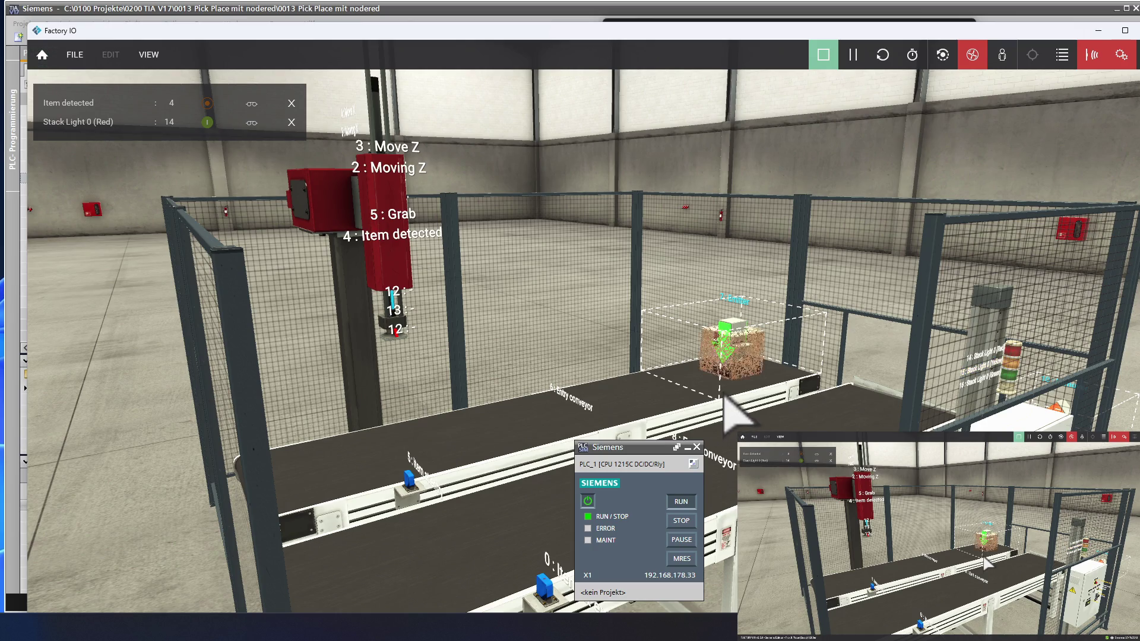
left_click_drag(689, 404, 653, 374)
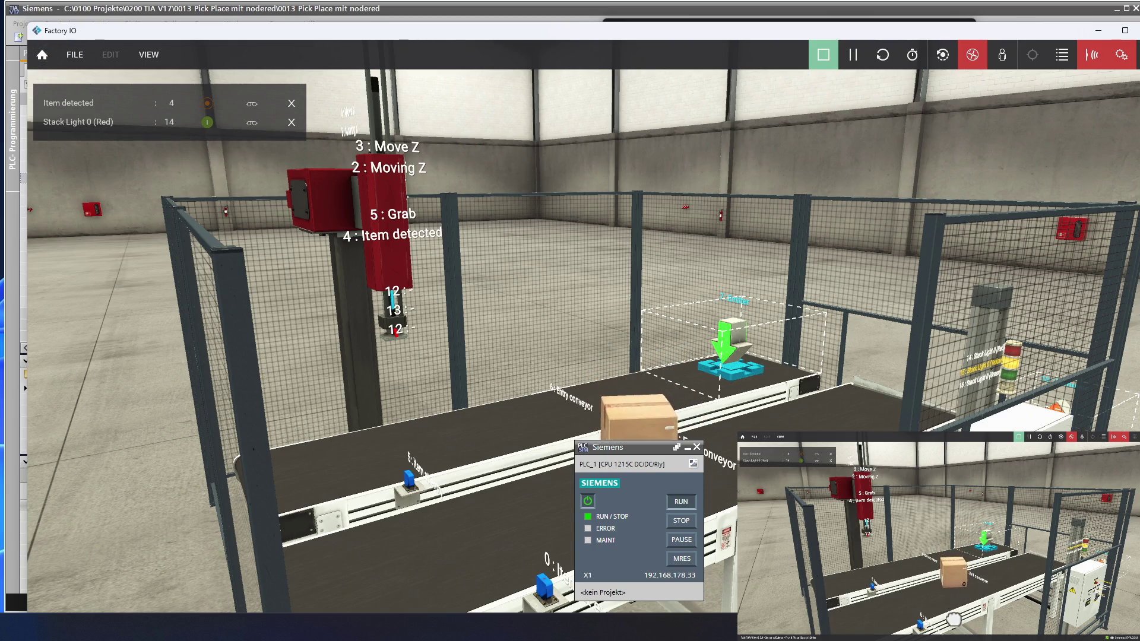
mouse_move(545, 512)
left_mouse_down()
mouse_move(534, 496)
mouse_move(534, 564)
mouse_move(521, 577)
left_mouse_up()
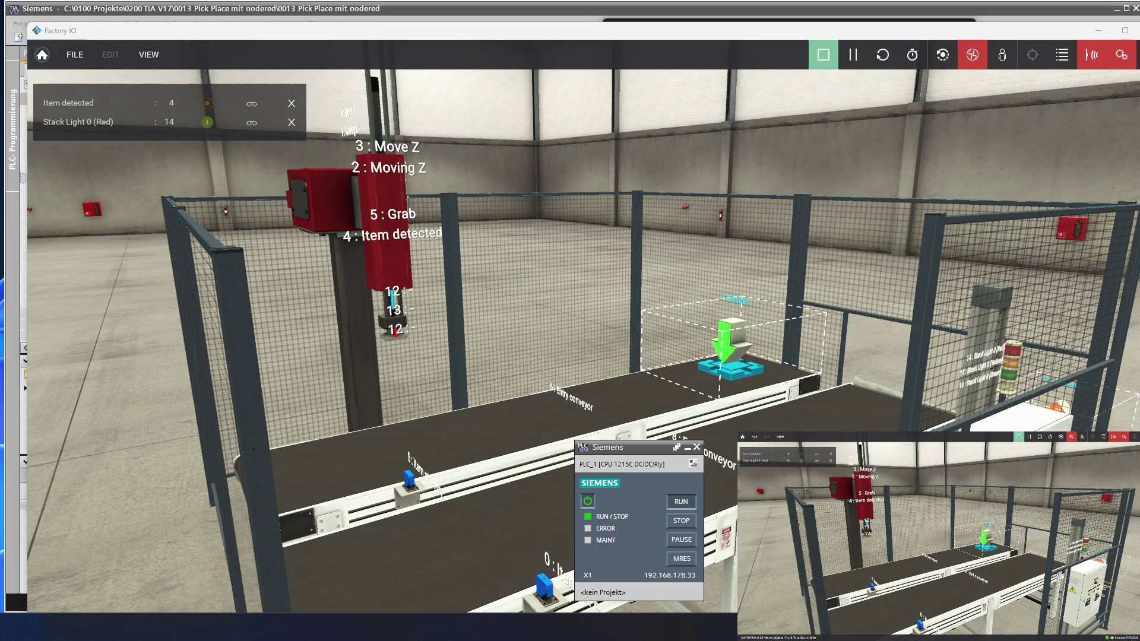
key("alt+Tab")
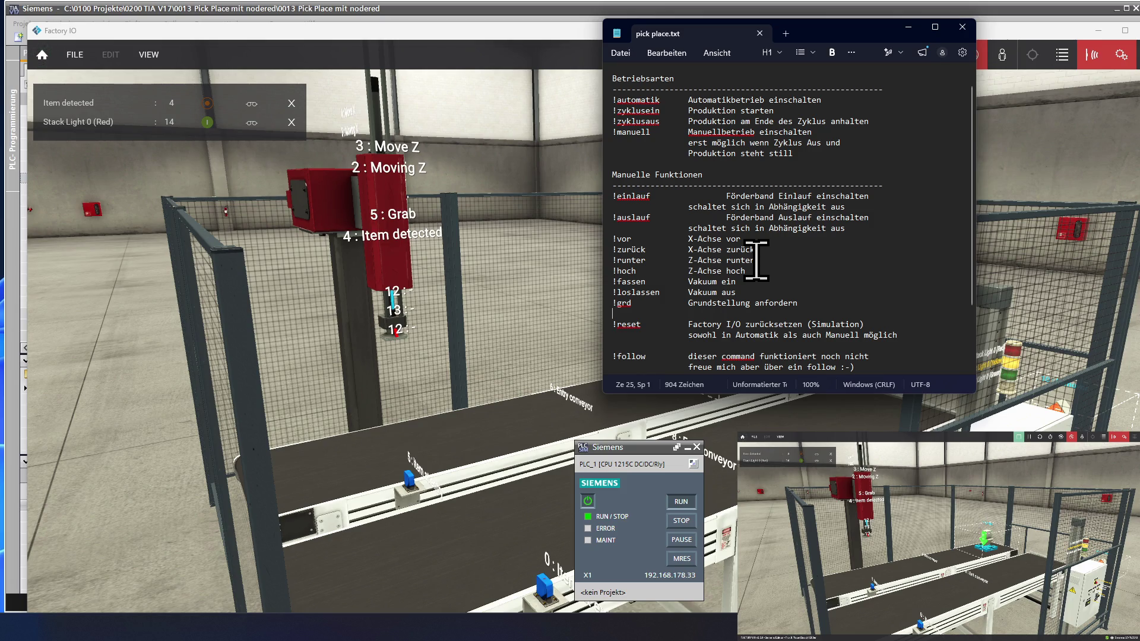
- Review the pick place.txt chat command list from the !grd entry downward
scroll(757, 260, "up", 1)
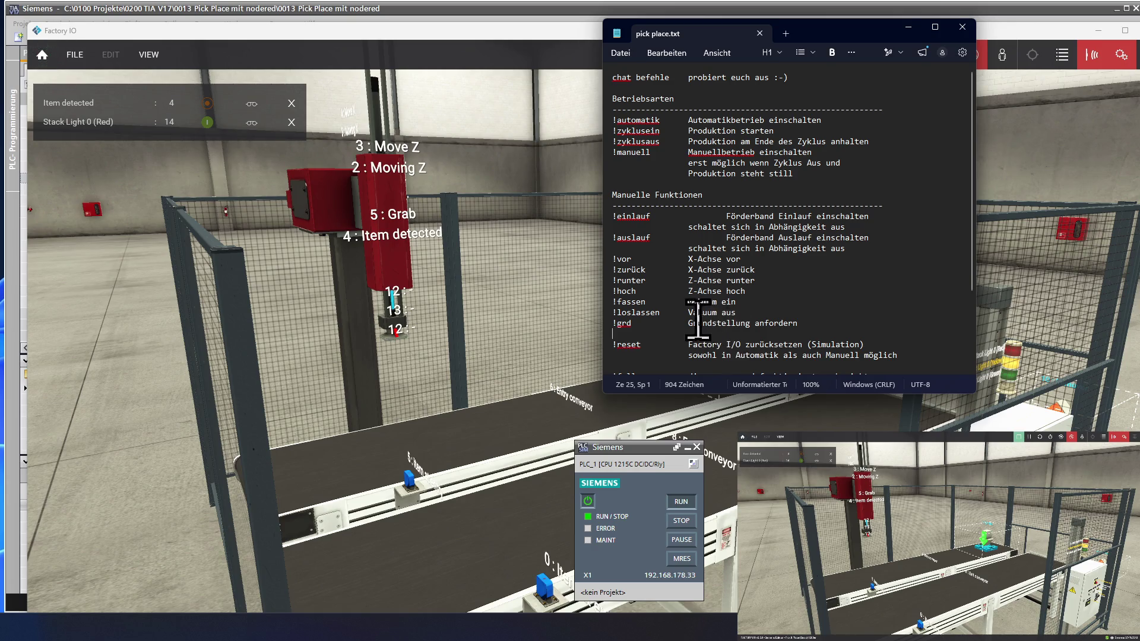
left_click(674, 326)
left_click(664, 354)
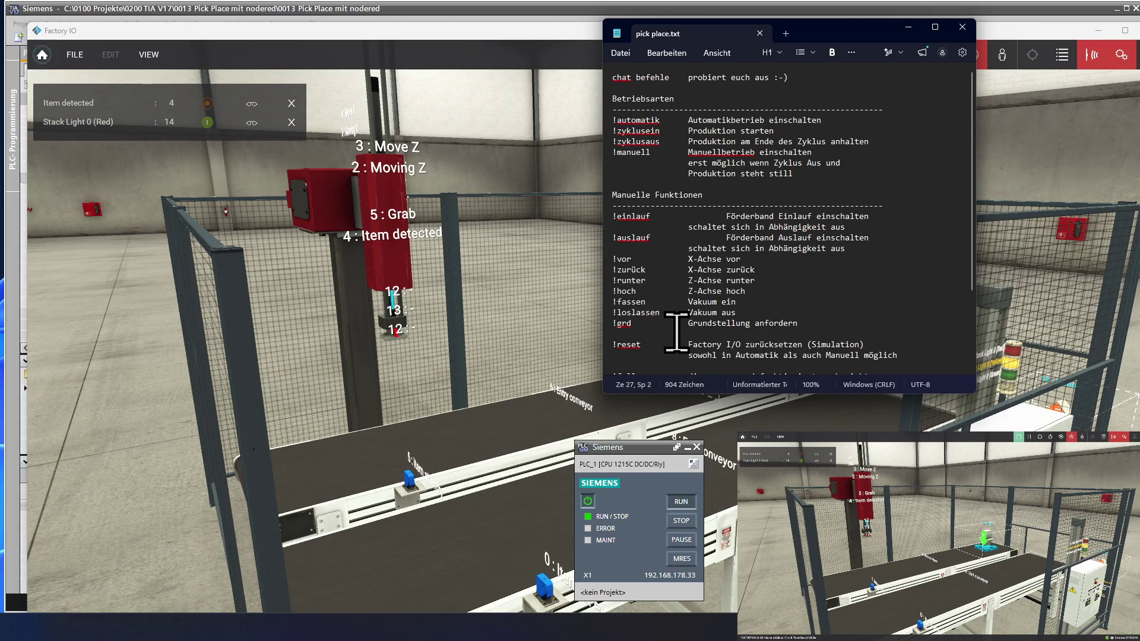
scroll(670, 342, "down", 2)
scroll(676, 333, "down", 1)
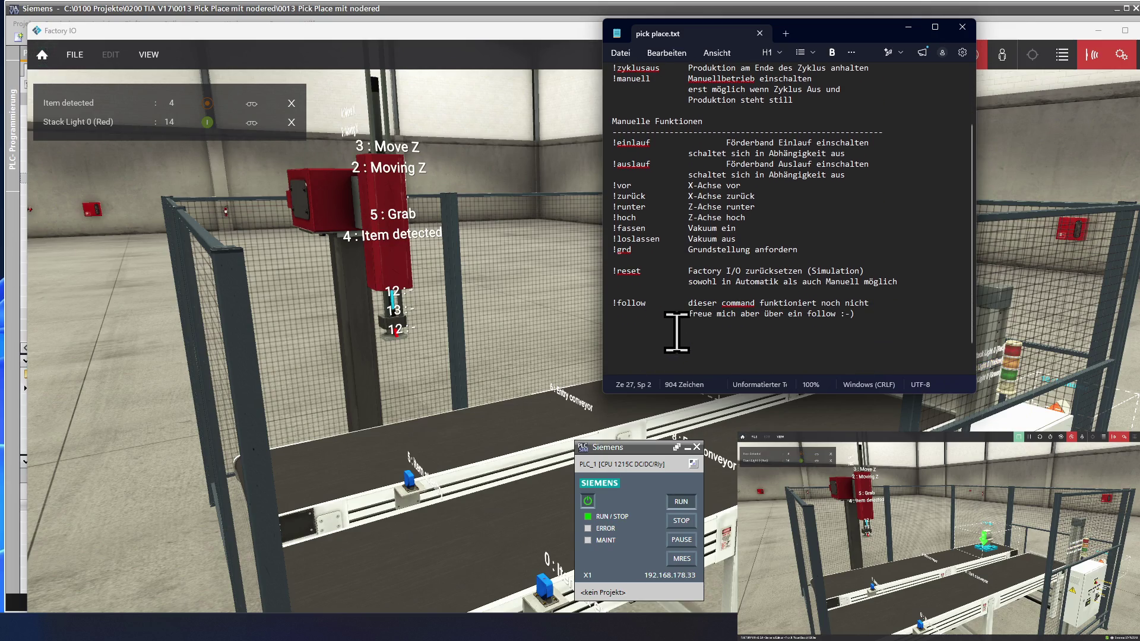
scroll(676, 332, "down", 1)
scroll(676, 332, "up", 3)
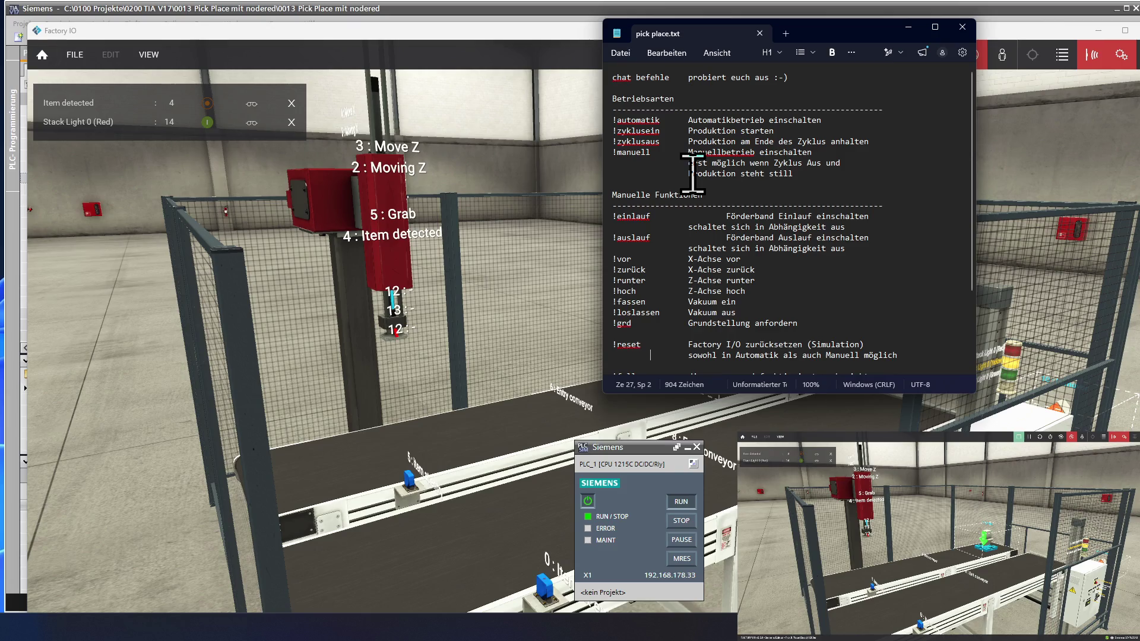
scroll(693, 173, "down", 1, "ctrl")
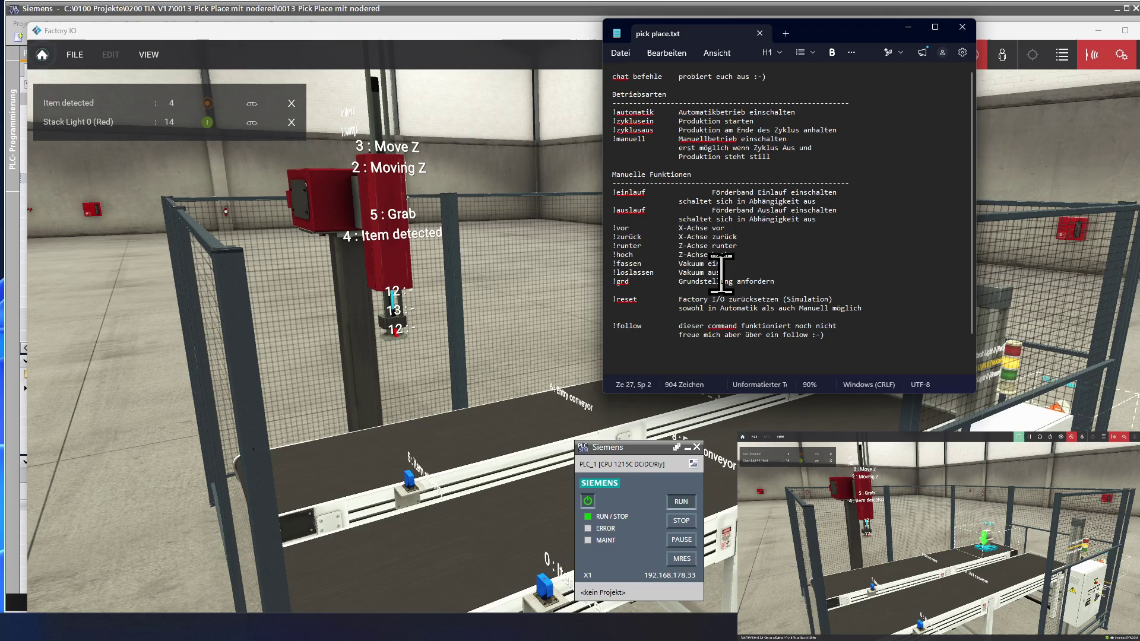
scroll(721, 273, "up", 1, "ctrl")
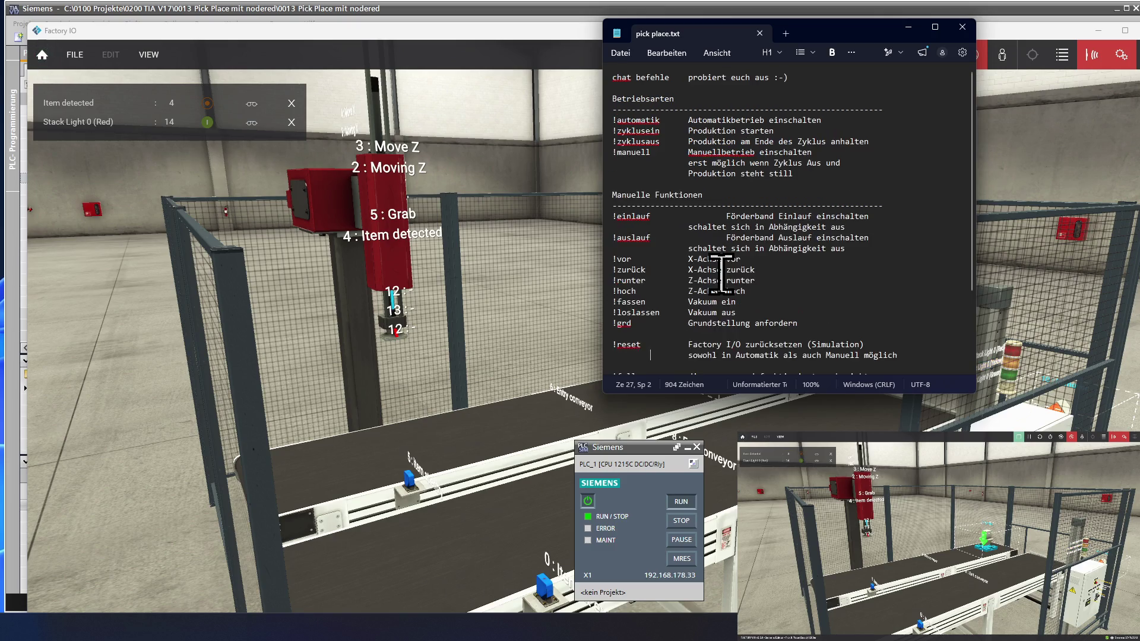
scroll(722, 273, "down", 1, "ctrl")
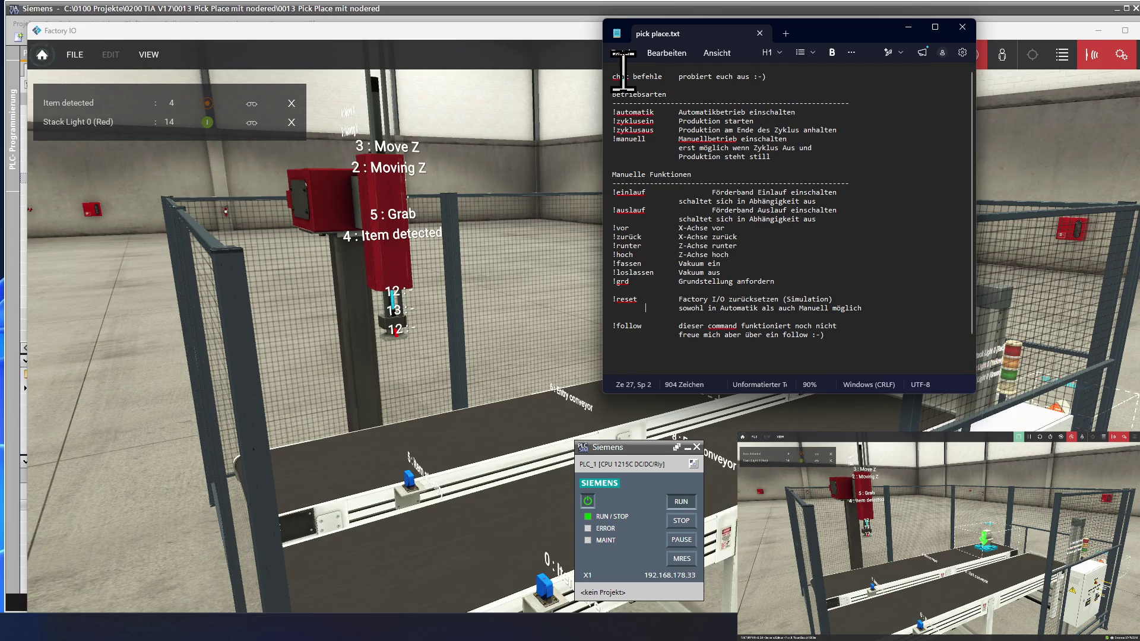
- Save pick place.txt with Datei > Speichern and minimize Notepad
left_click(621, 53)
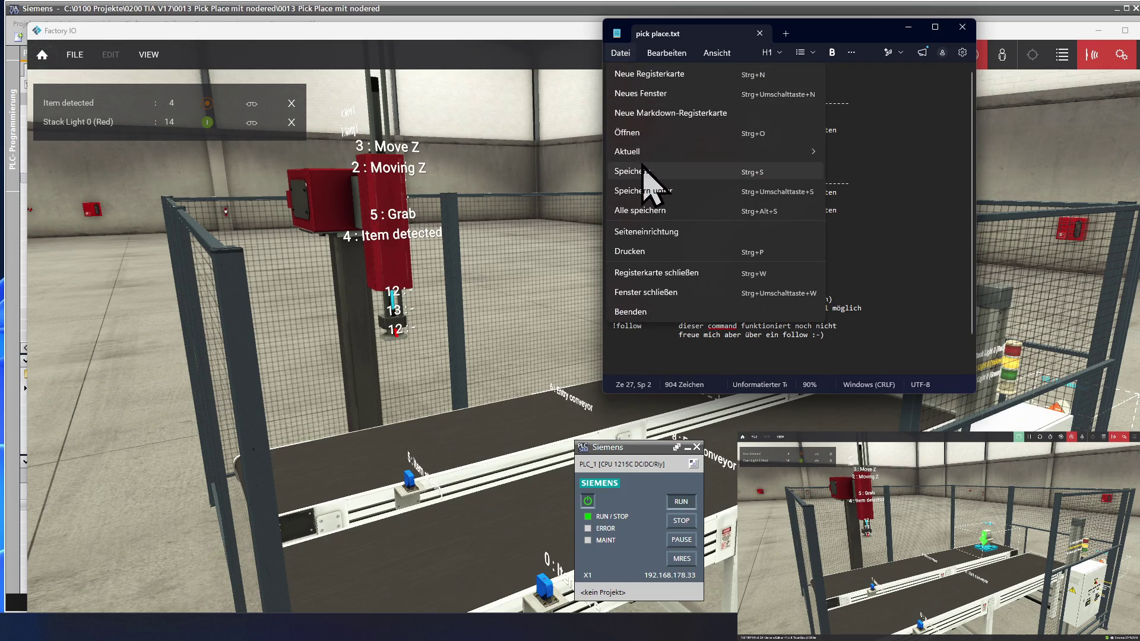
left_click(647, 173)
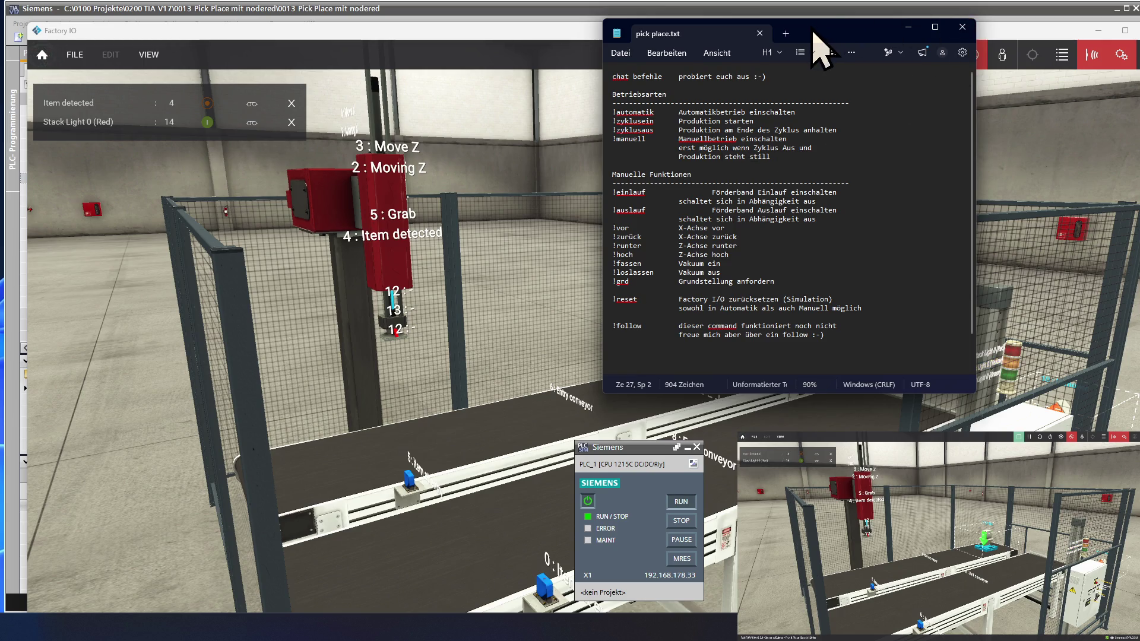
left_click(907, 27)
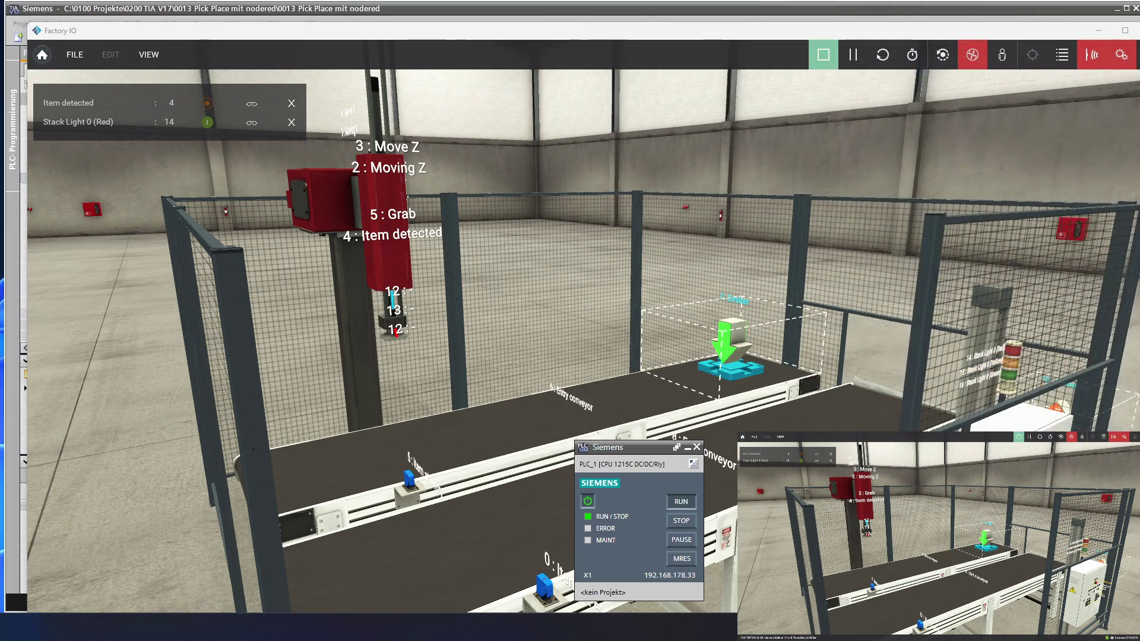
- Stop the simulation and open the scene browser showing My Scenes like Pick & Place (Basic) 1200er
left_click(831, 57)
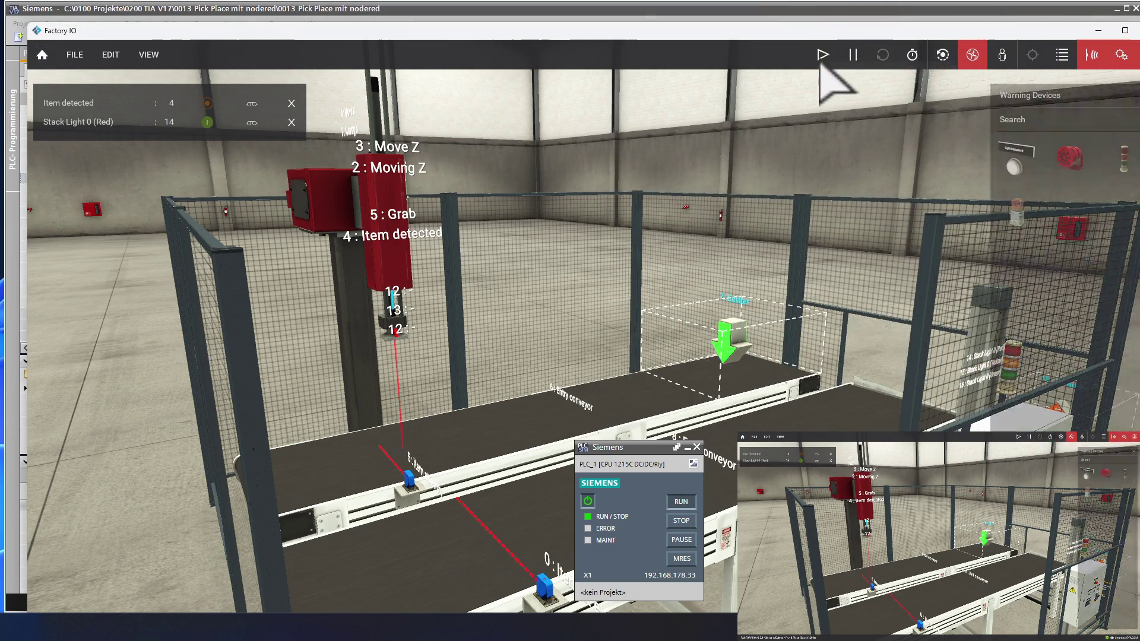
left_click(72, 65)
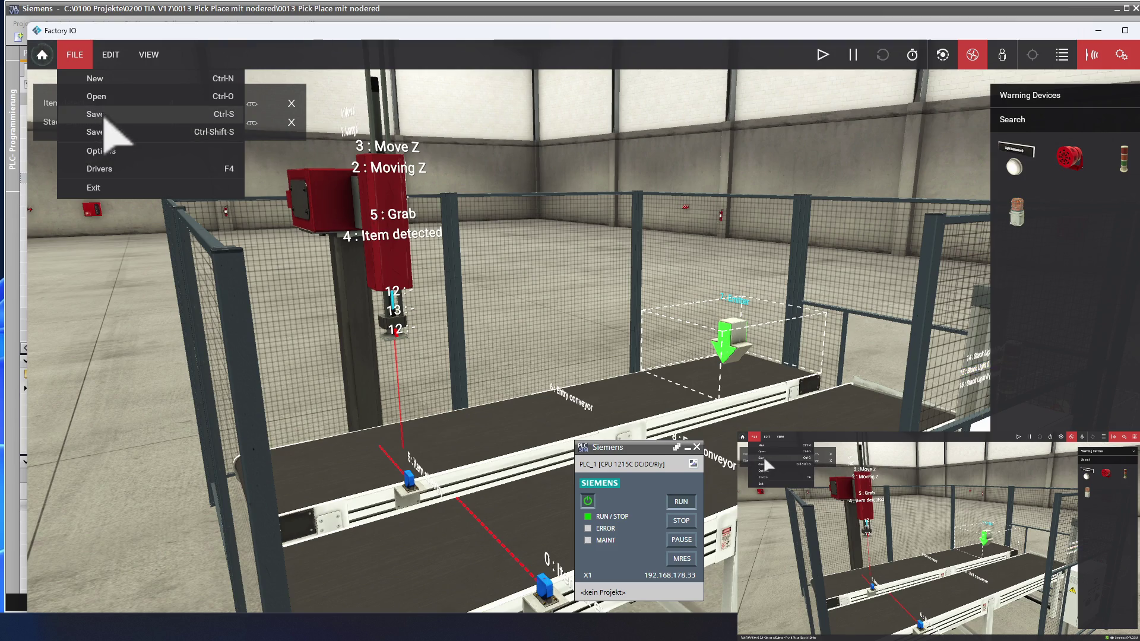
key("Escape")
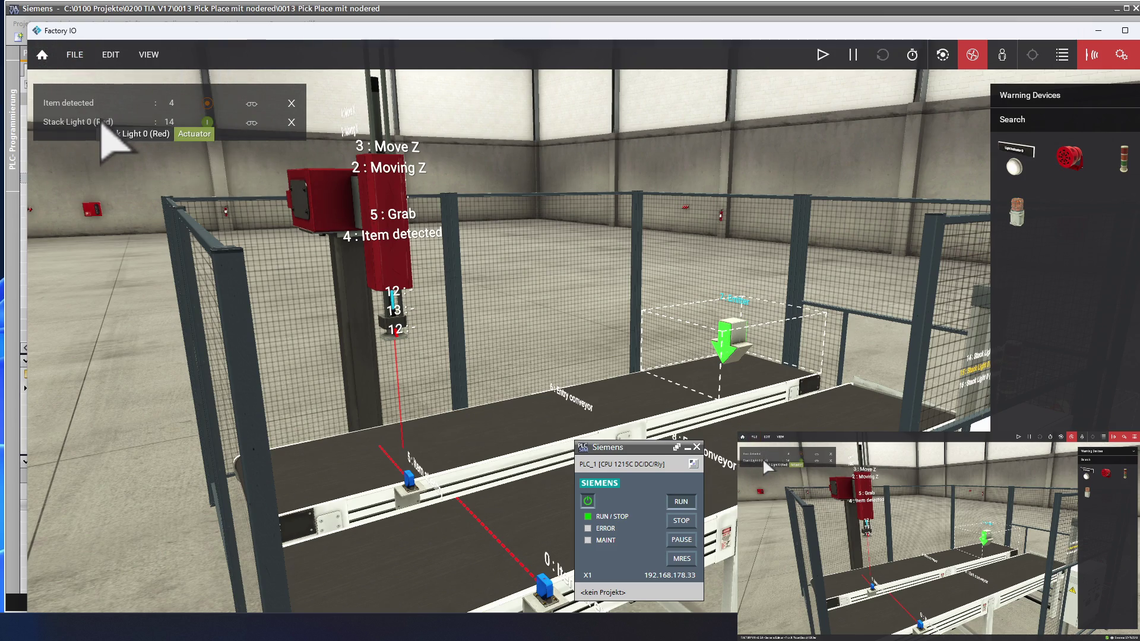
left_click(76, 66)
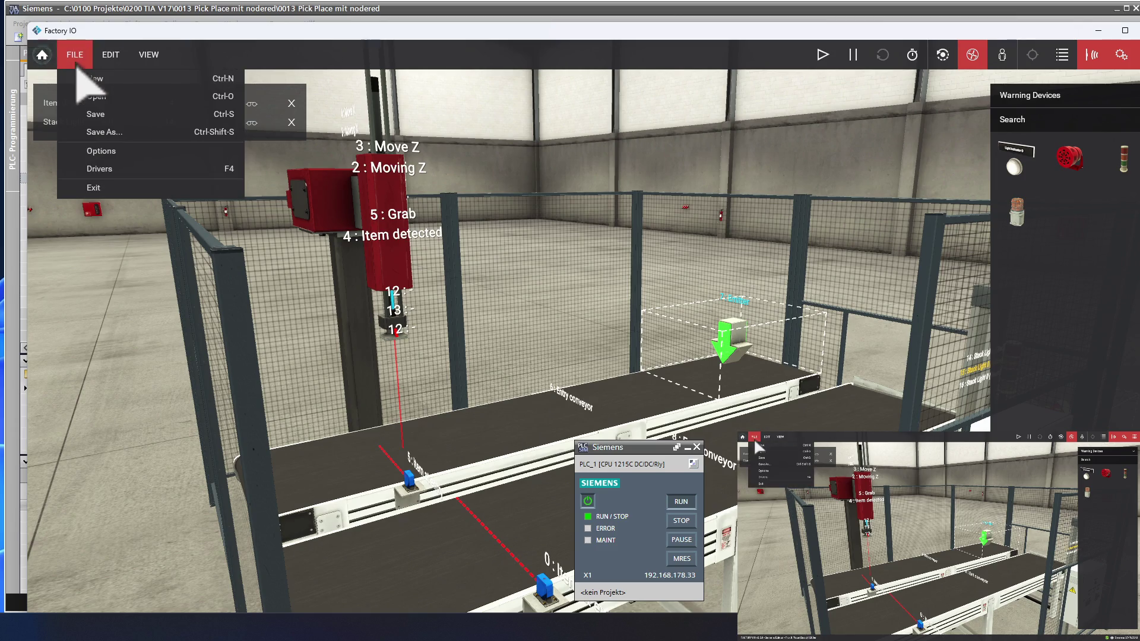
left_click(86, 97)
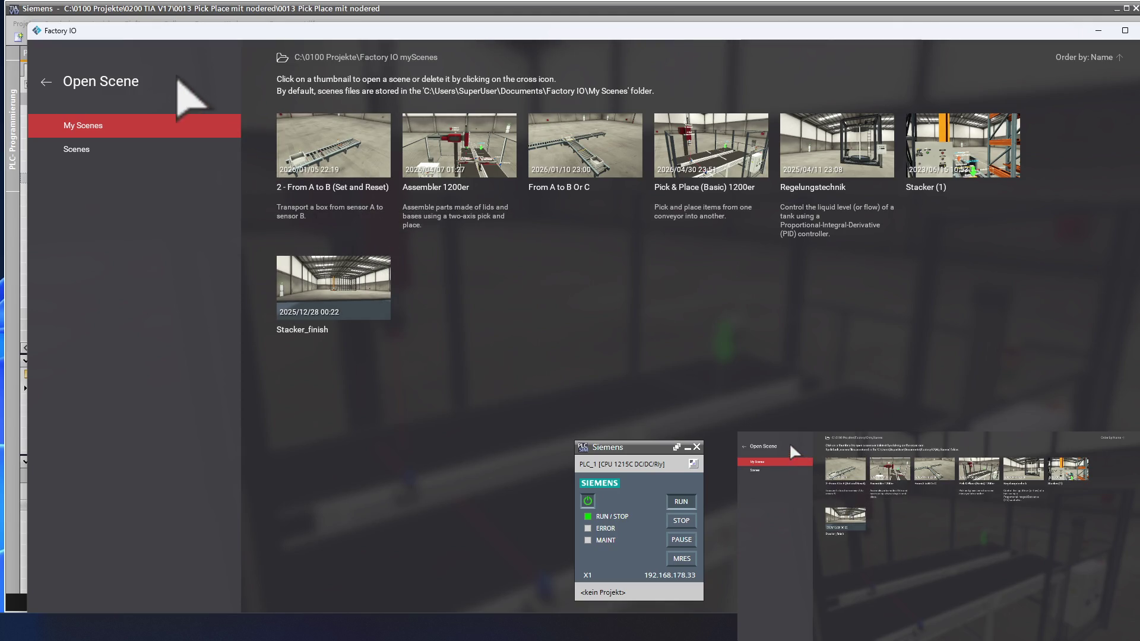
- Browse the built-in example scenes in the Scenes gallery, then go back without opening one
left_click(113, 152)
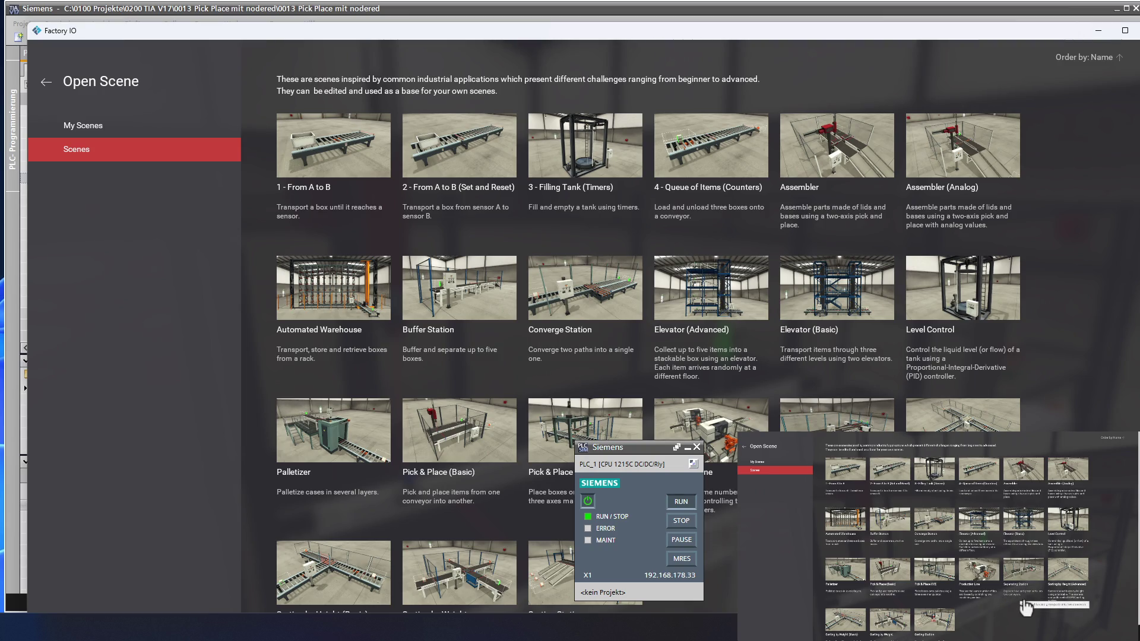
scroll(699, 598, "down", 1)
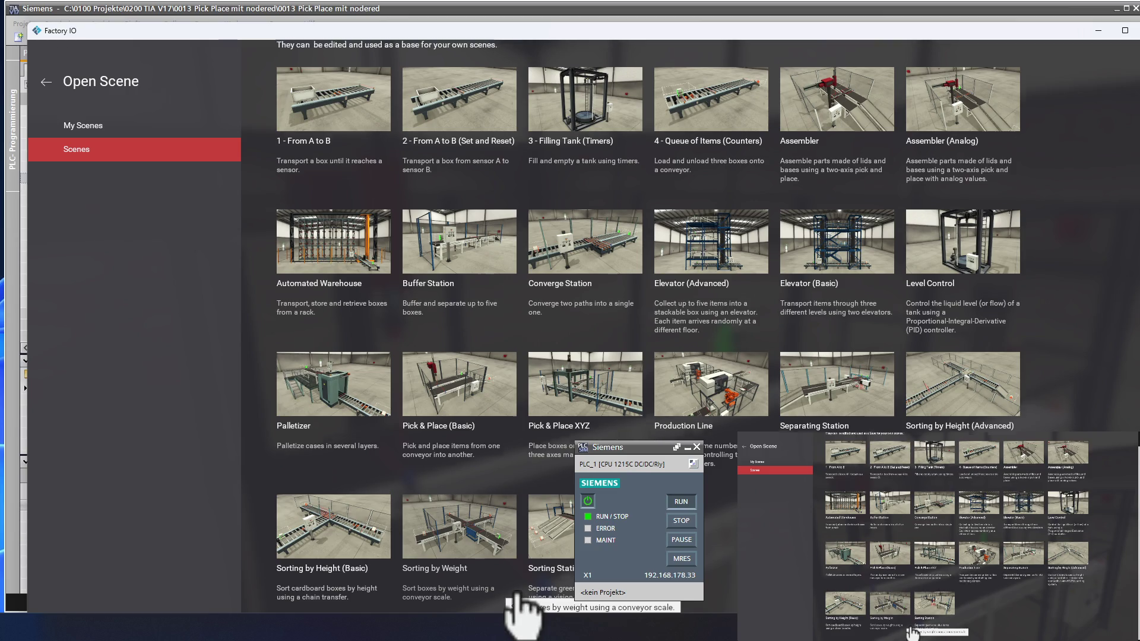
scroll(516, 600, "up", 1)
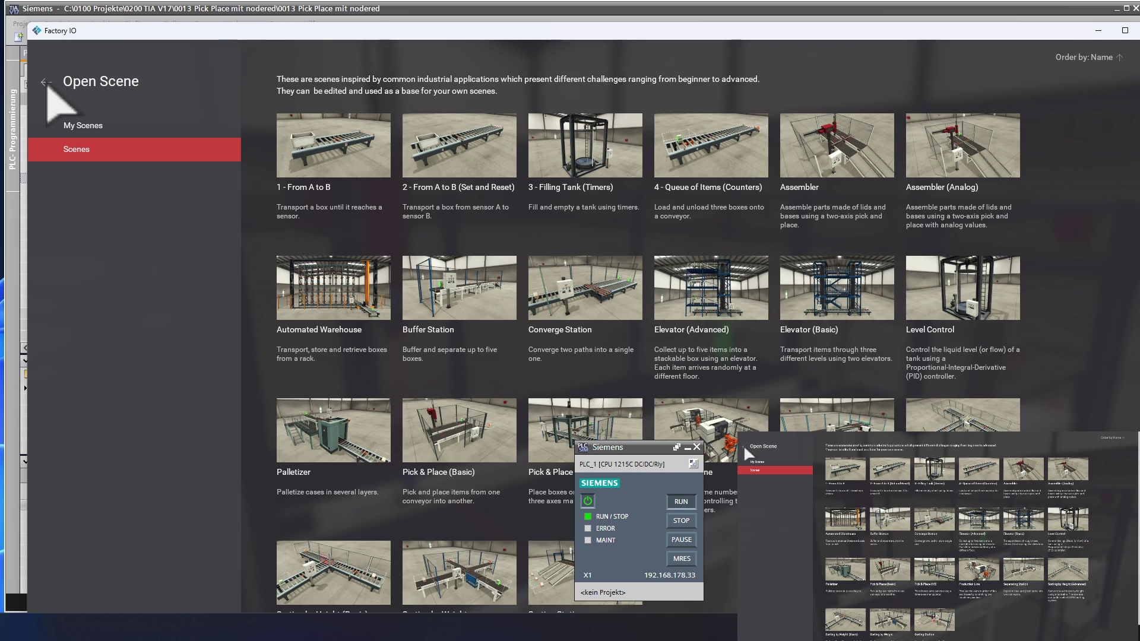
left_click(46, 83)
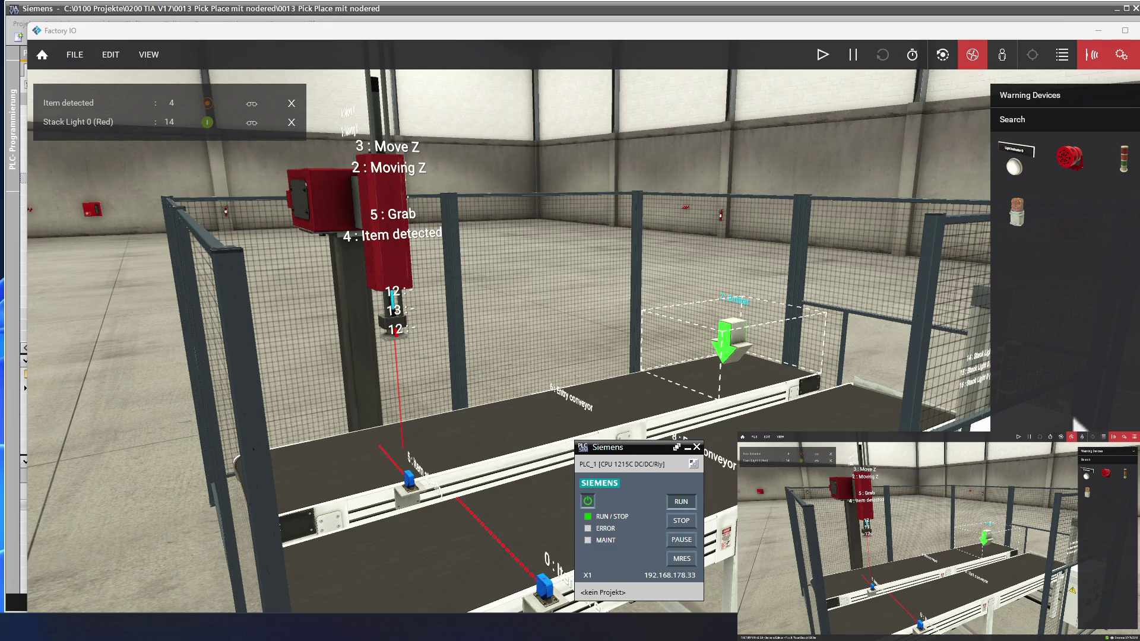
- Run the Factory IO simulation with Play so parts arrive and get picked off the conveyor
left_click(824, 57)
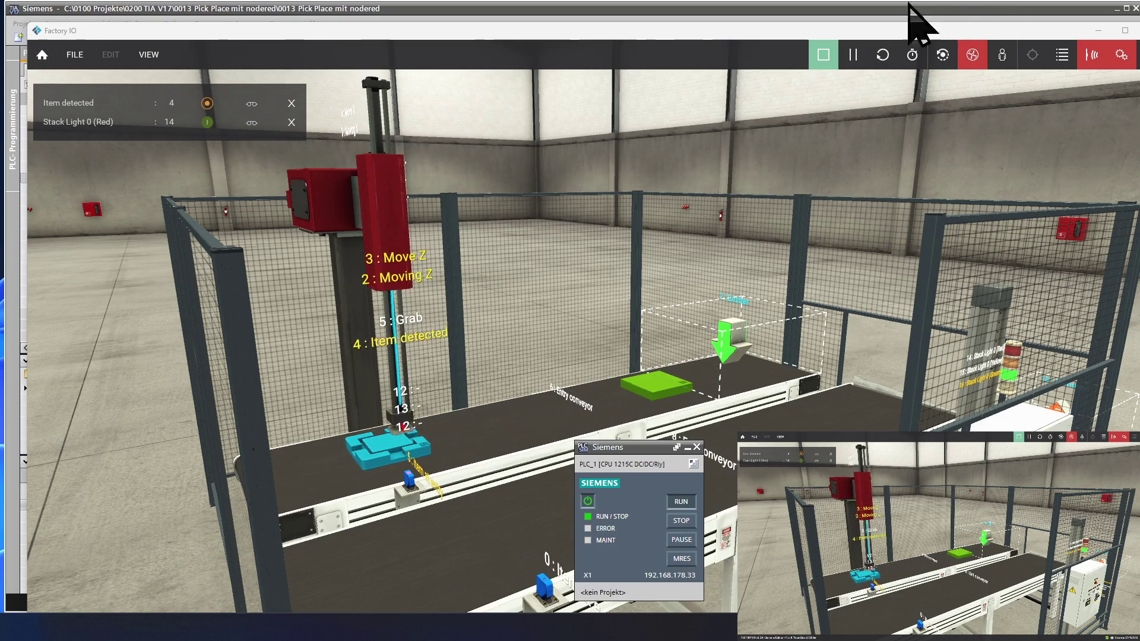
- Set the Factory IO simulation speed to 0.1x, then reopen the slider to confirm it
left_click(911, 54)
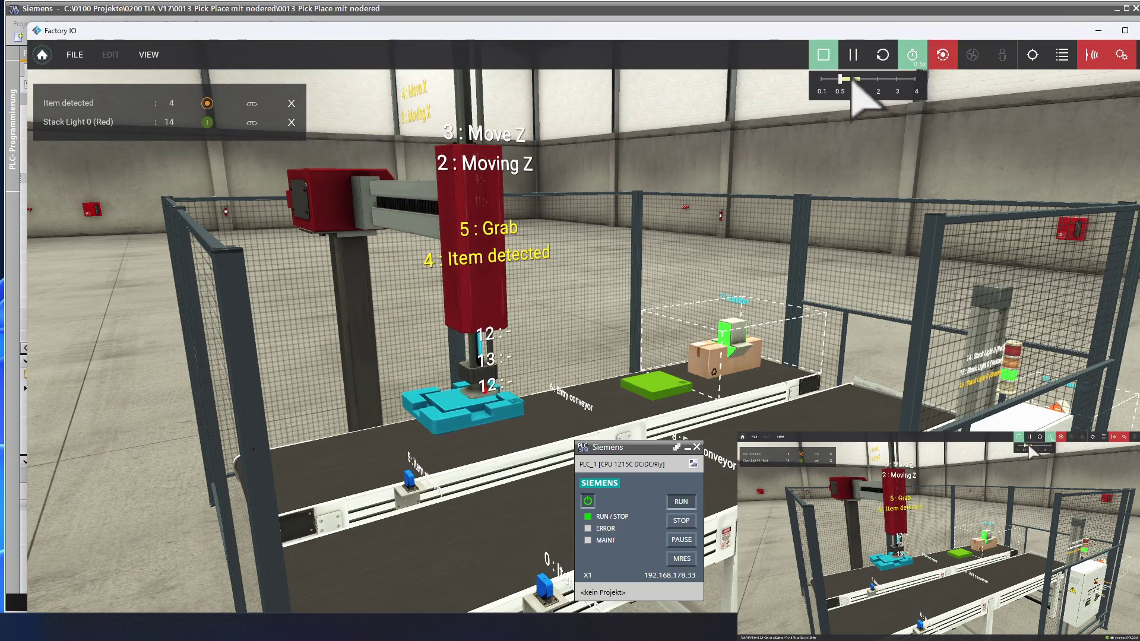
left_click(822, 79)
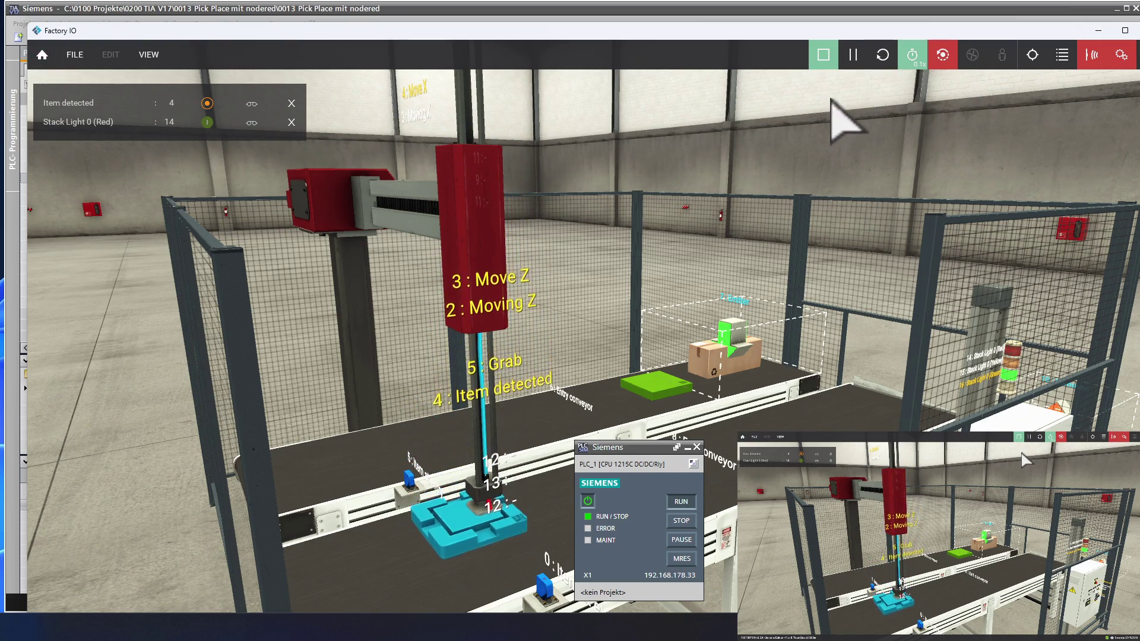
left_click(908, 53)
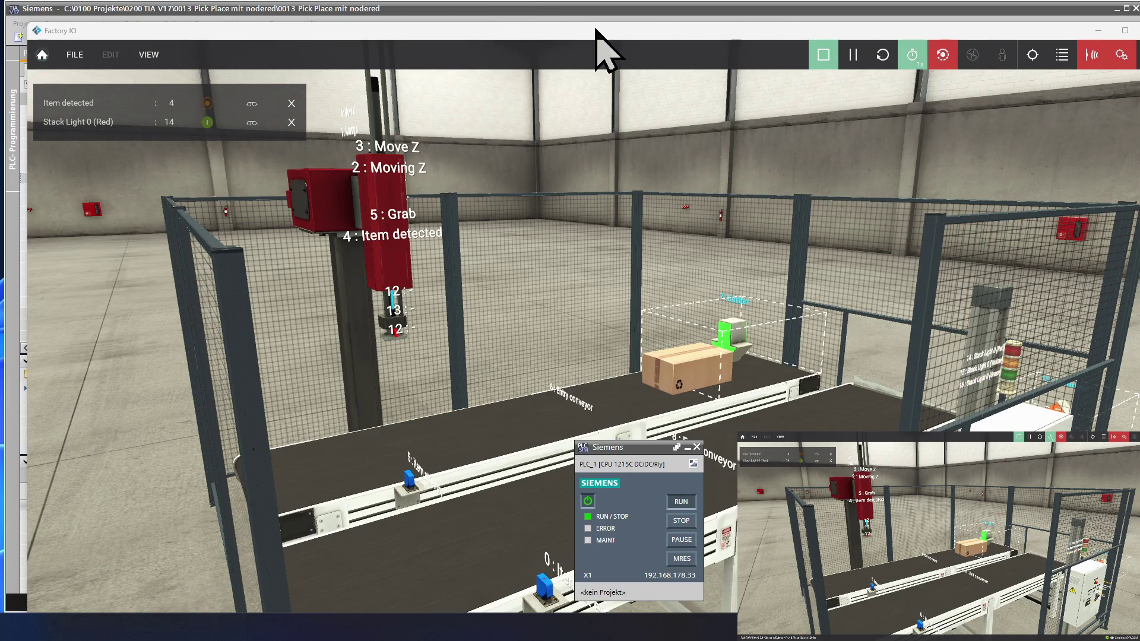
- Archive the 0013 Pick Place mit nodered project via Projekt > Archivieren, then select Netzwerk 12's AND logic
mouse_move(595, 28)
left_mouse_down()
mouse_move(966, 169)
mouse_move(1132, 128)
mouse_move(1139, 136)
left_mouse_up()
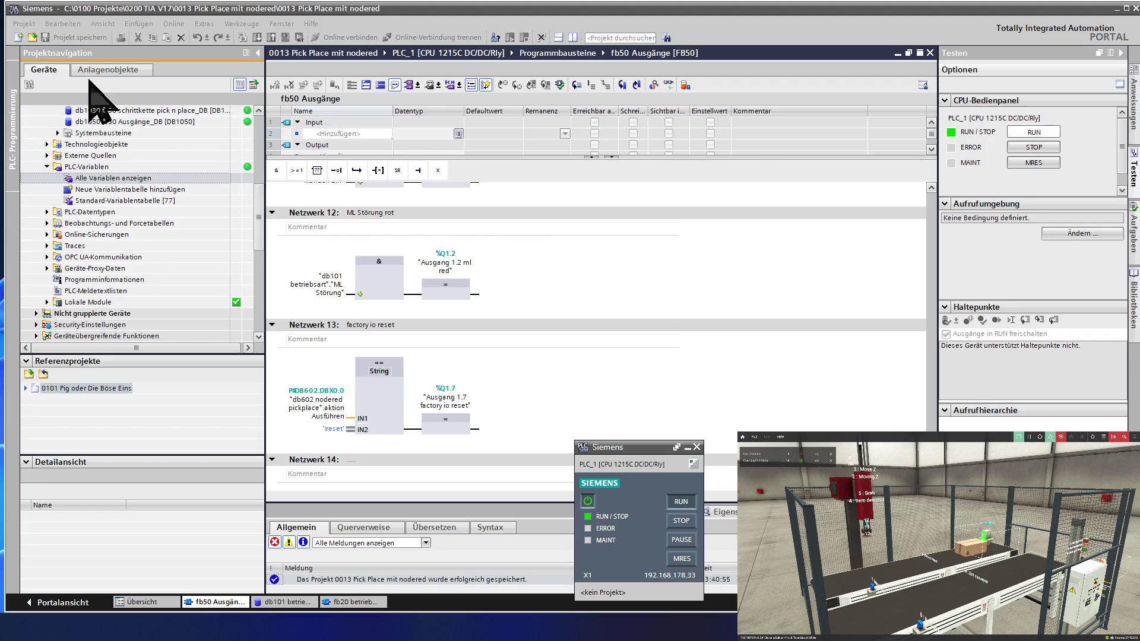
left_click(24, 23)
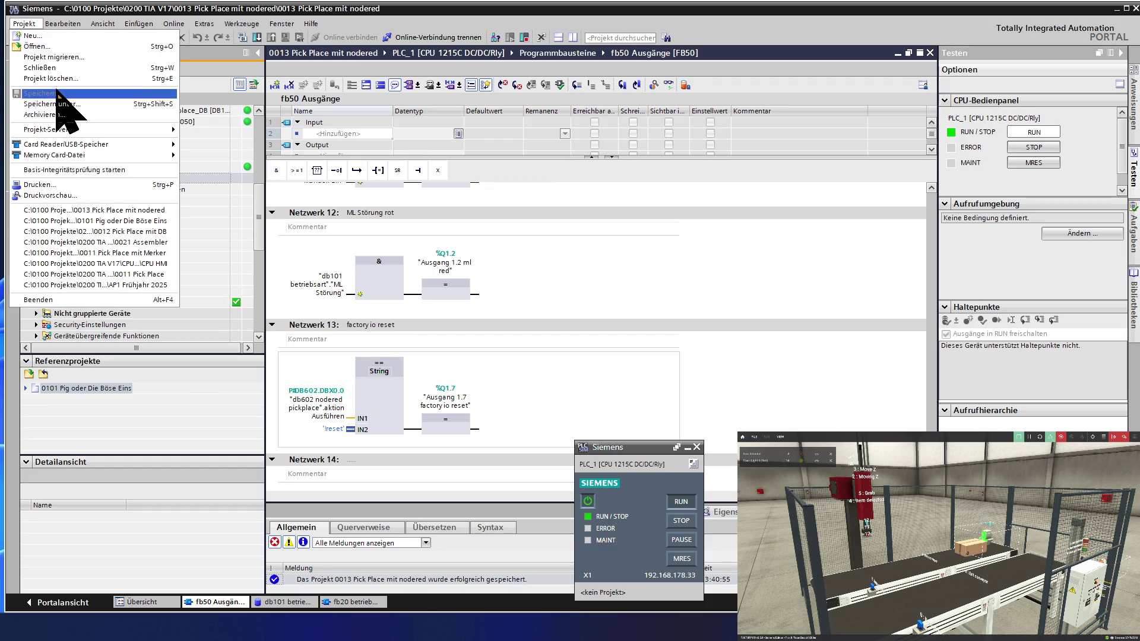
left_click(65, 115)
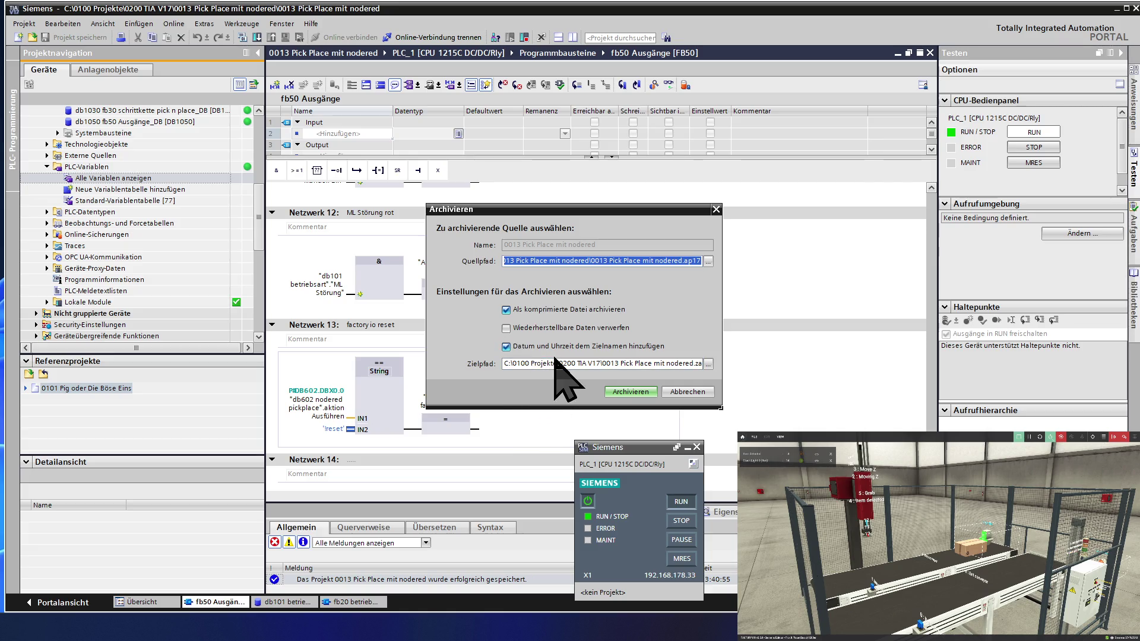
left_click(622, 394)
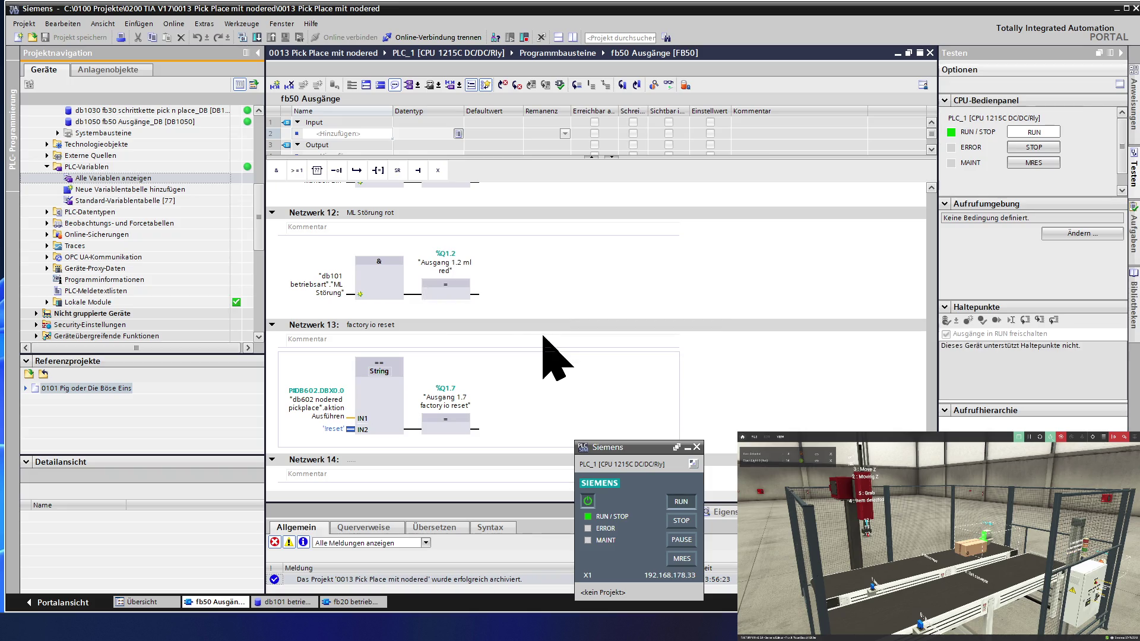
left_click(396, 259)
- Enlarge the Brave window, read the AI answer, and ask 'zeig mirine liste fürdas pendel'
key("alt+Tab")
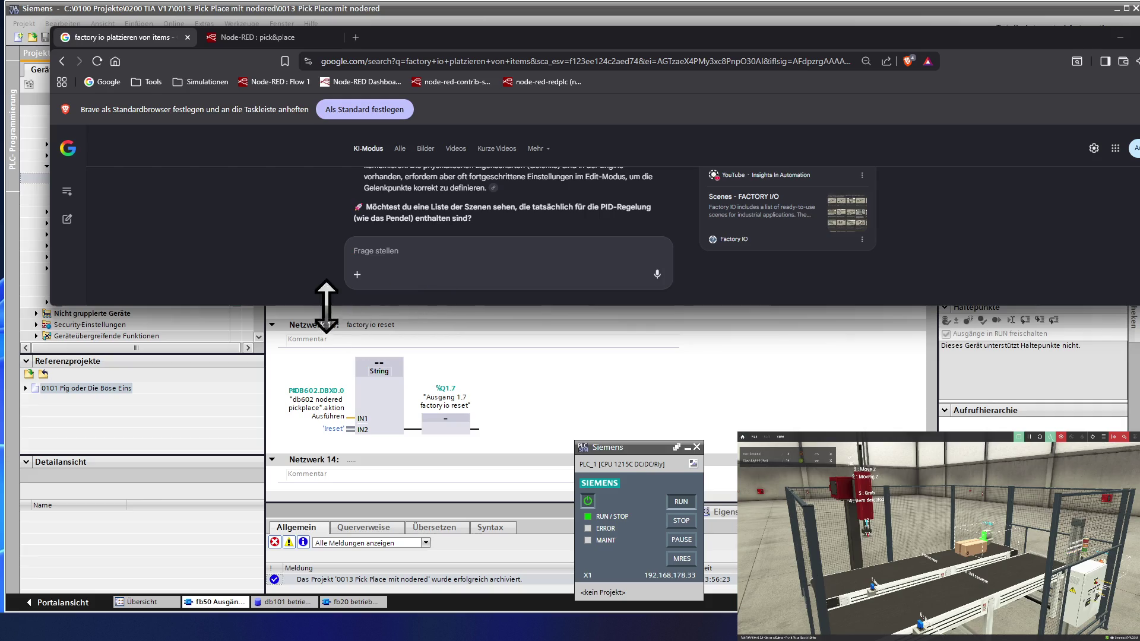
left_click_drag(256, 307, 238, 580)
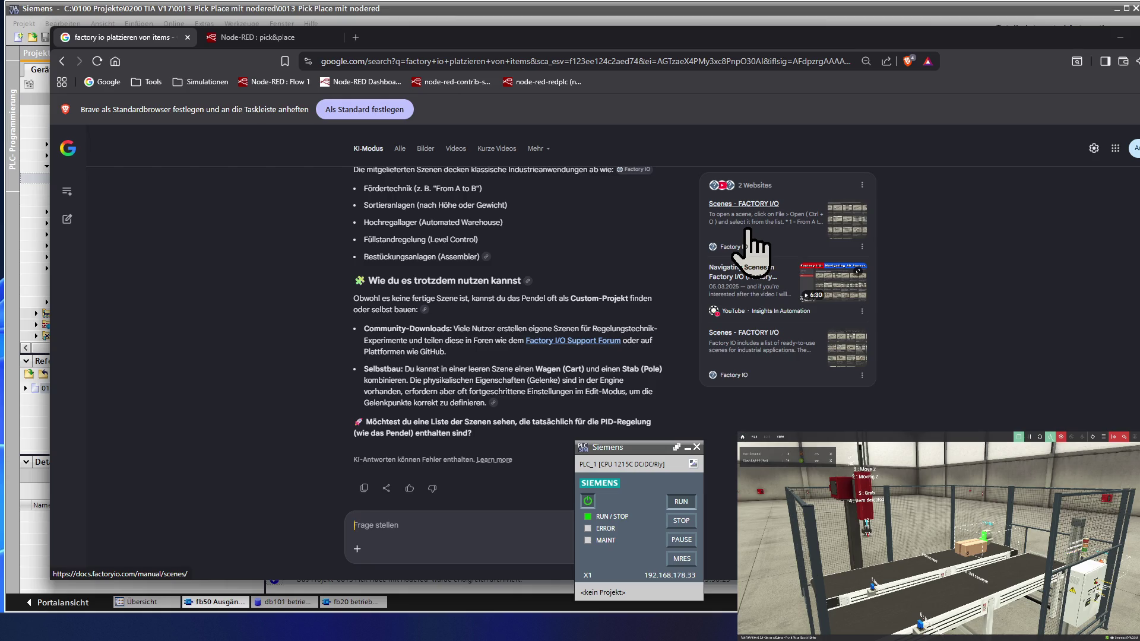
scroll(749, 267, "up", 1, "ctrl")
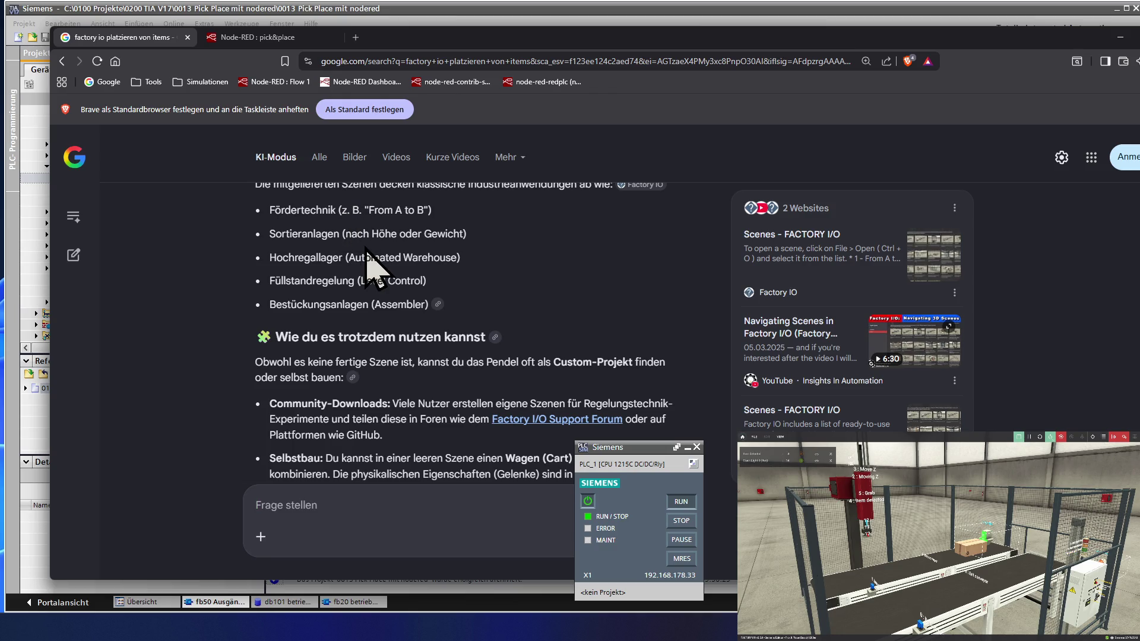
scroll(366, 249, "down", 1)
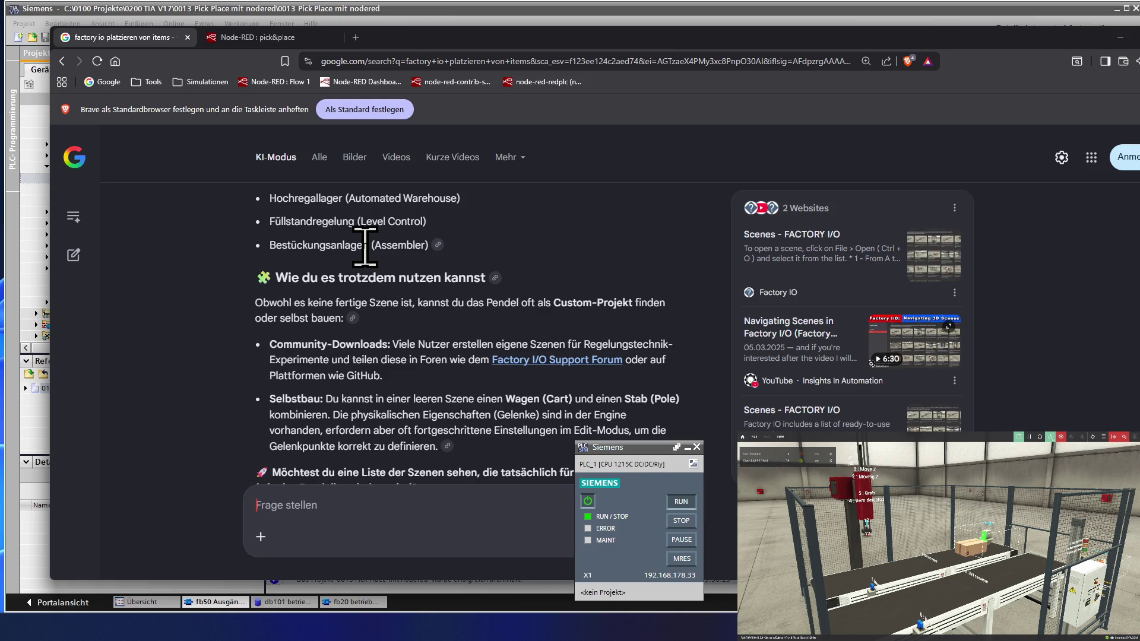
scroll(365, 247, "down", 2)
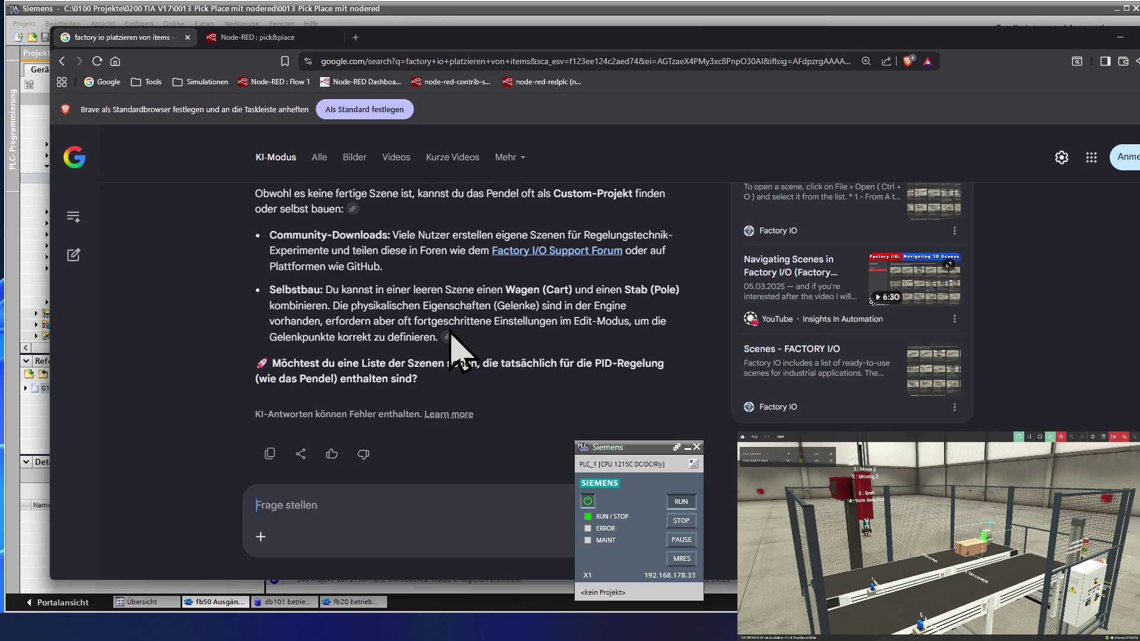
mouse_move(449, 363)
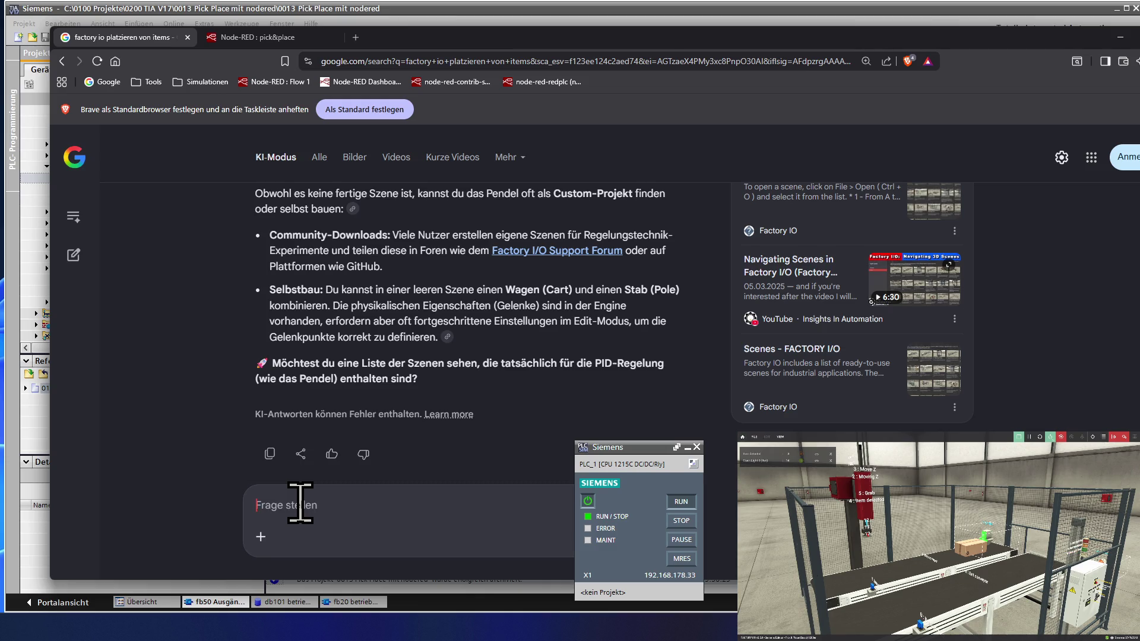
type("zeig m")
type("ir")
type("ine lis")
type("te für")
type("das pendel")
key("Return")
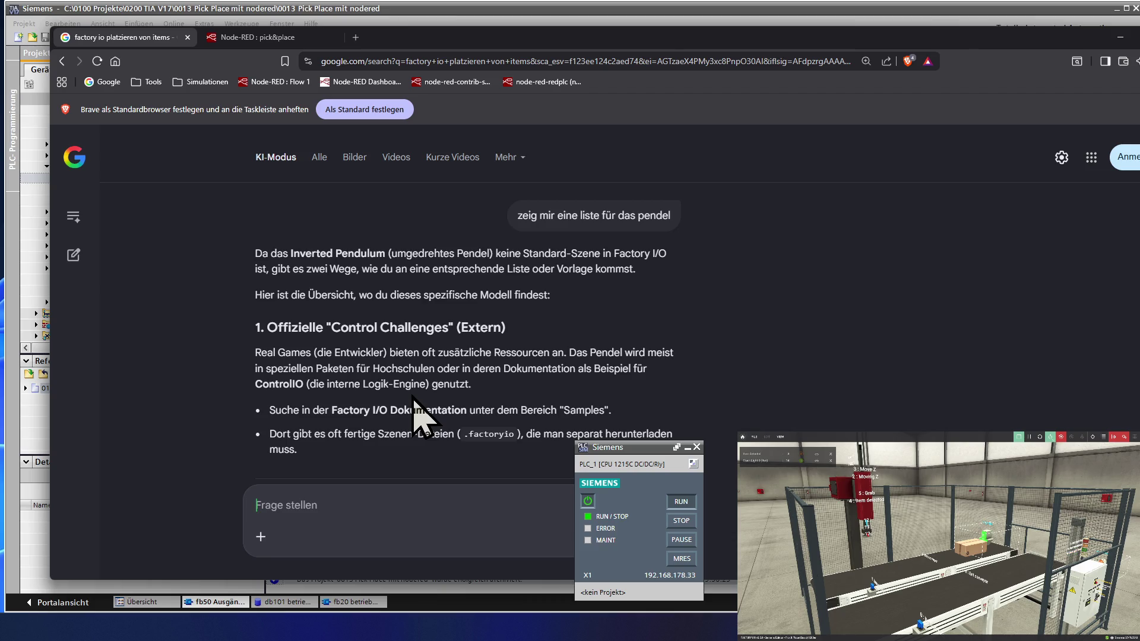
scroll(413, 396, "down", 1)
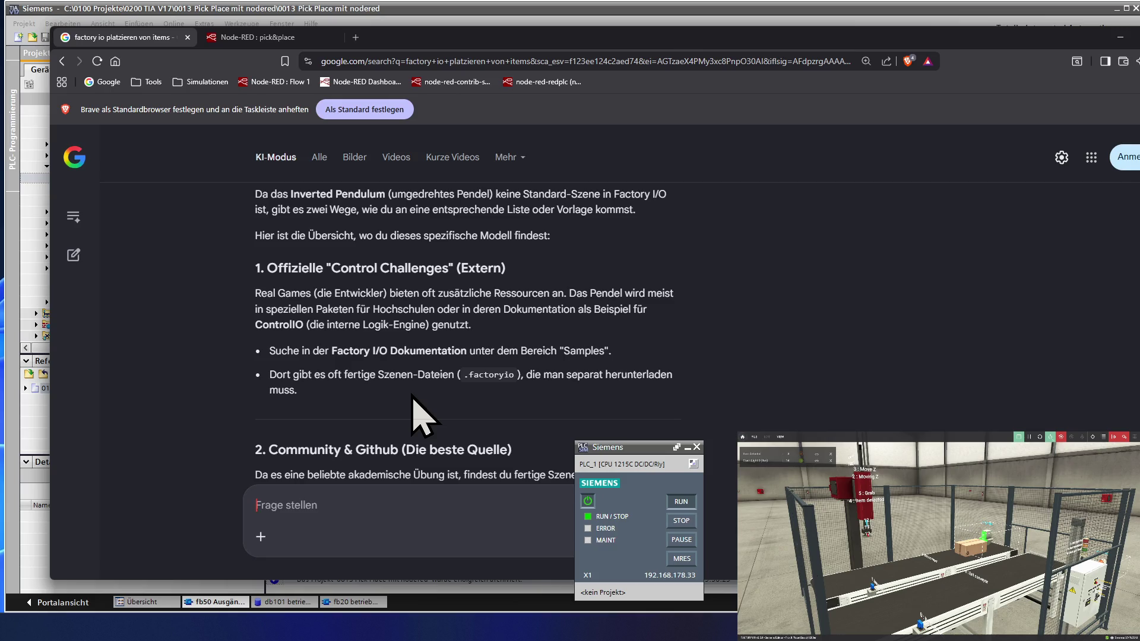
scroll(413, 396, "down", 1)
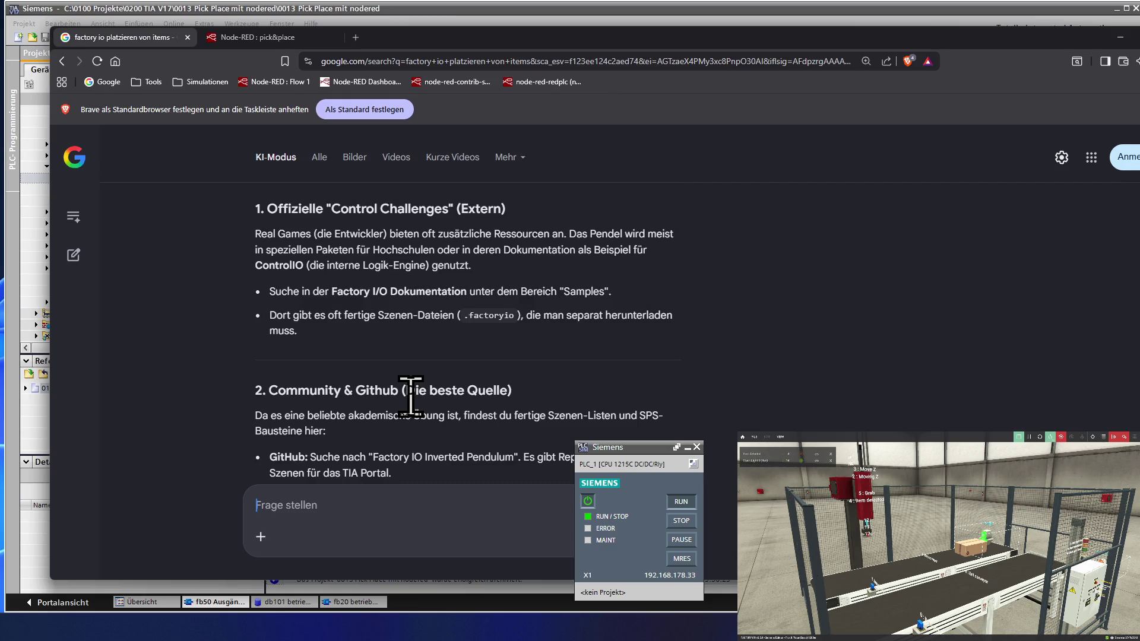
scroll(411, 395, "down", 1)
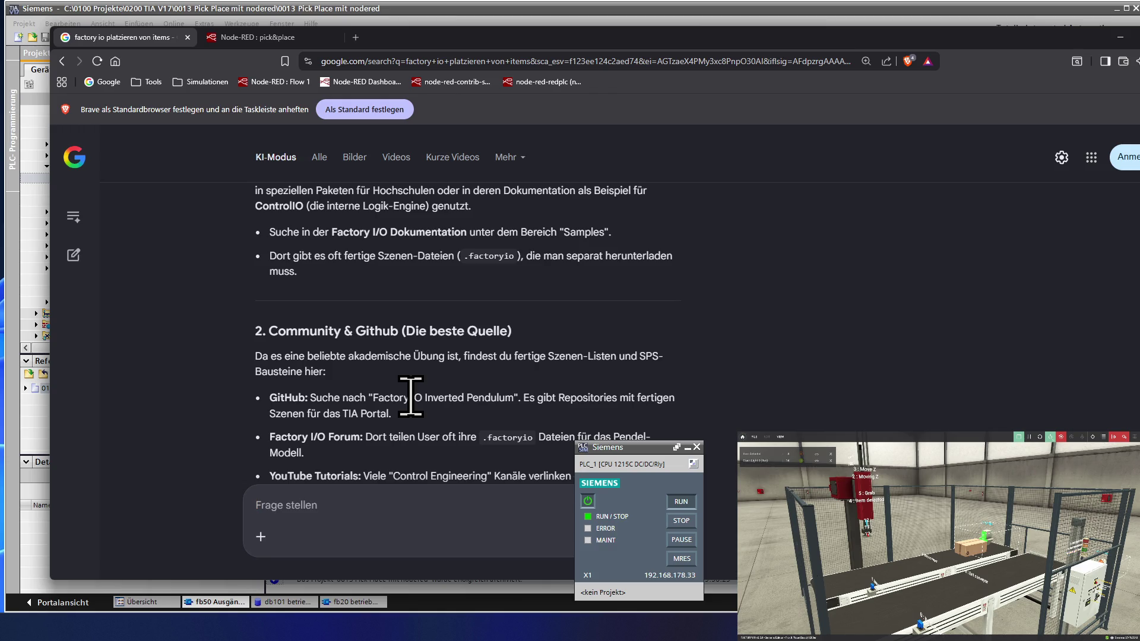
scroll(411, 397, "down", 1)
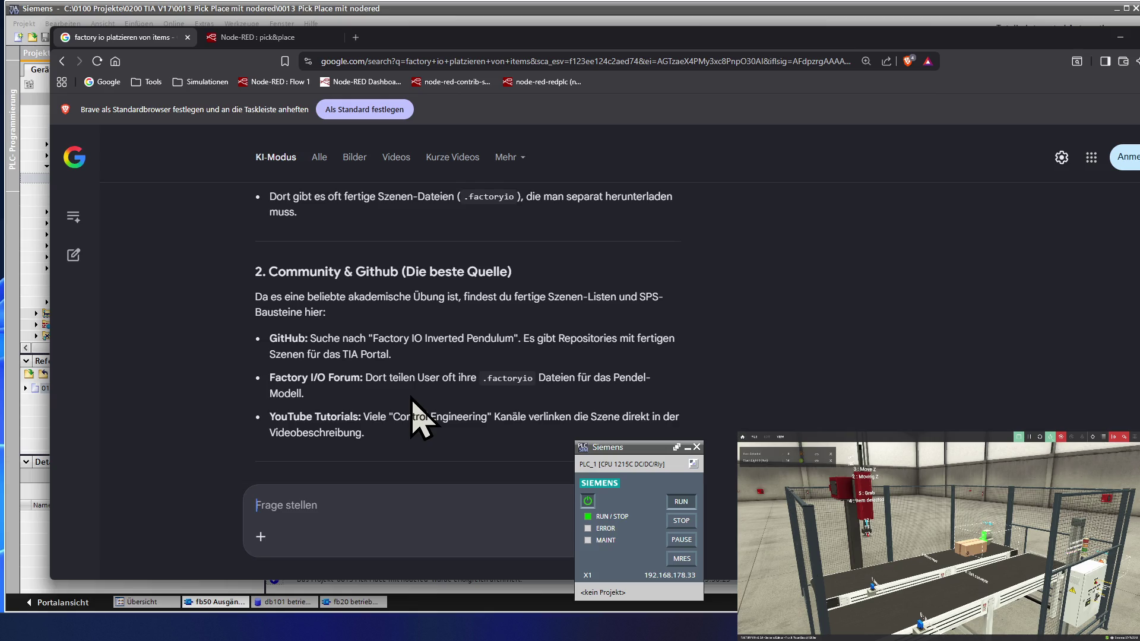
scroll(412, 398, "down", 3)
scroll(412, 398, "up", 2)
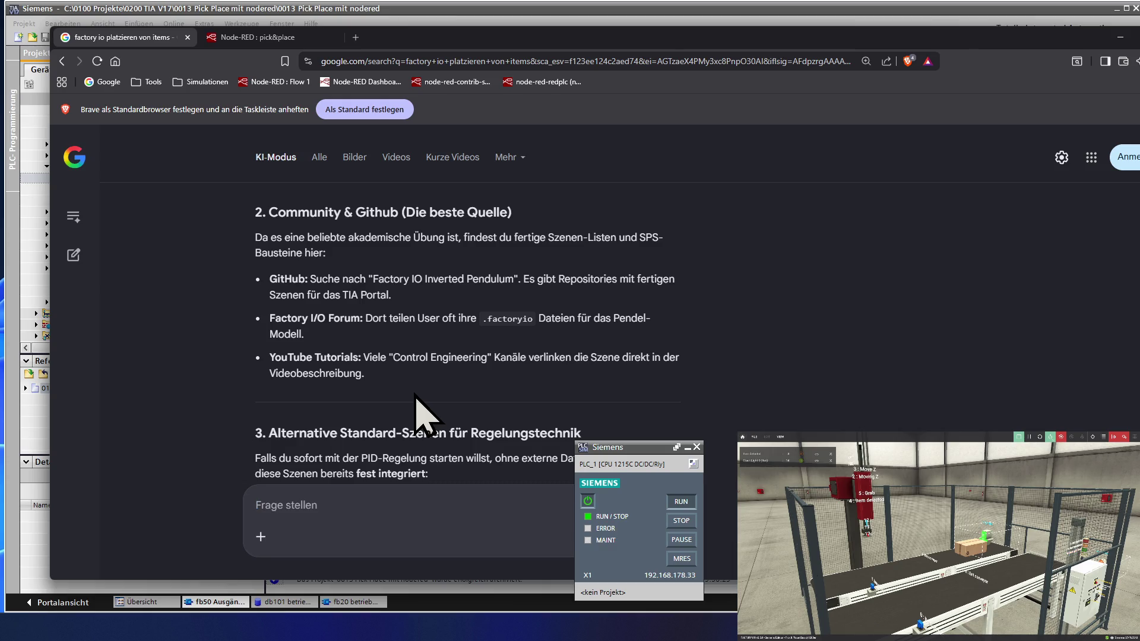
scroll(415, 395, "down", 1)
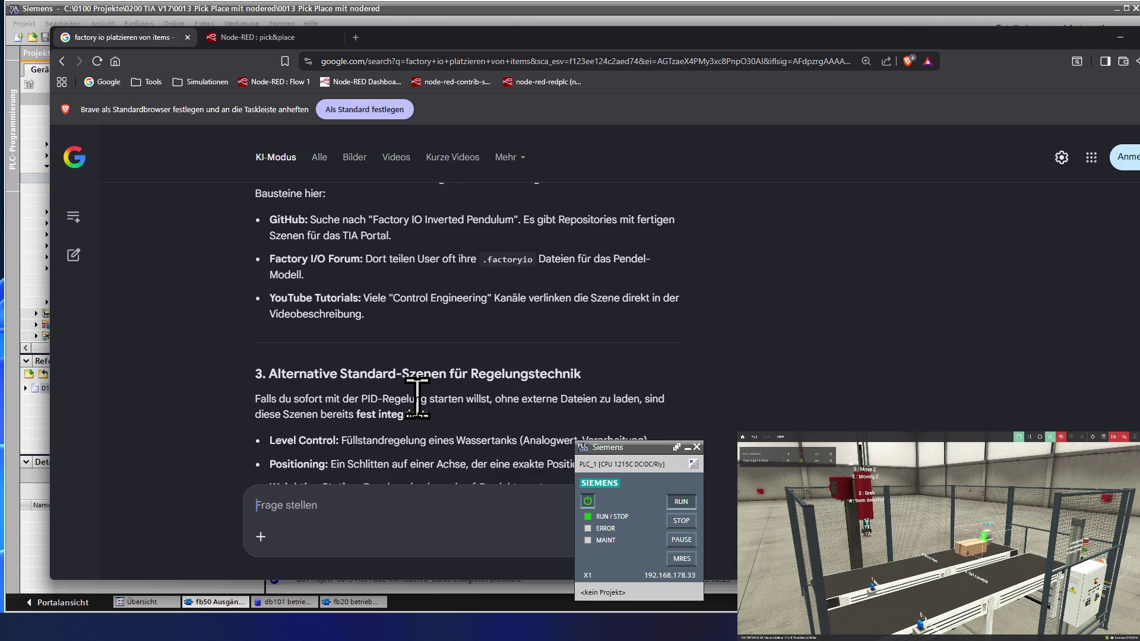
scroll(417, 397, "down", 1)
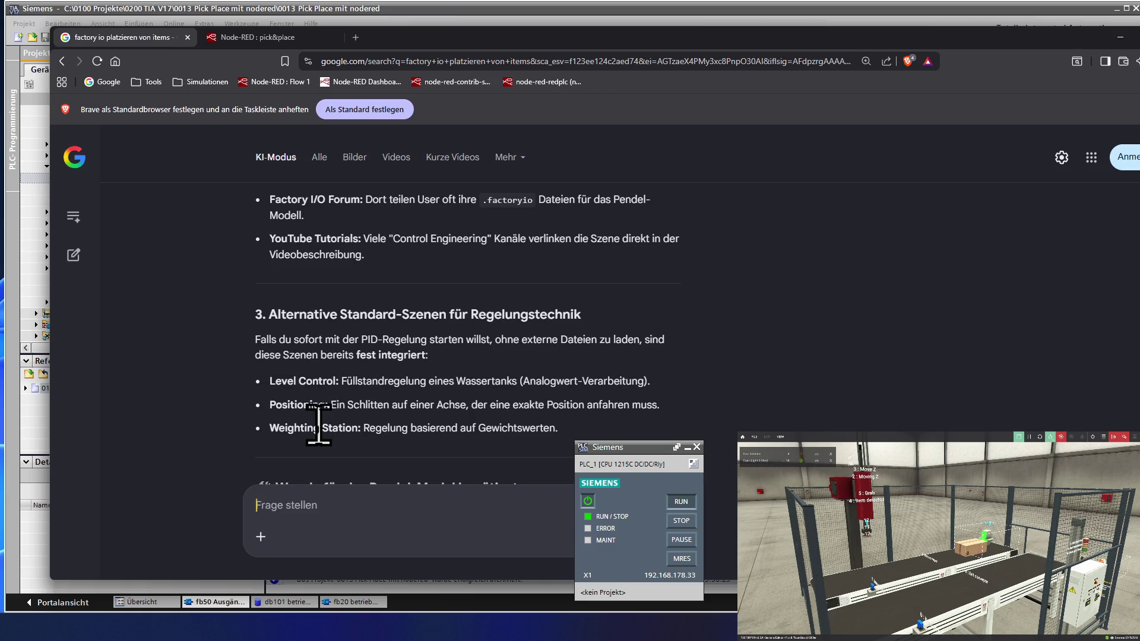
scroll(324, 445, "down", 1)
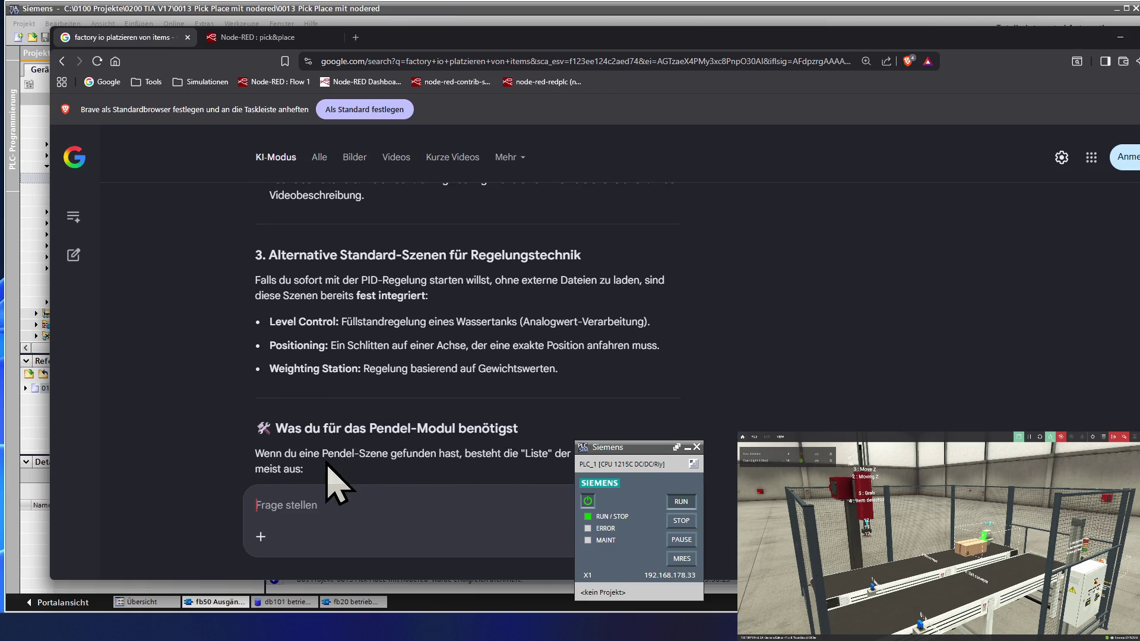
scroll(338, 481, "down", 1)
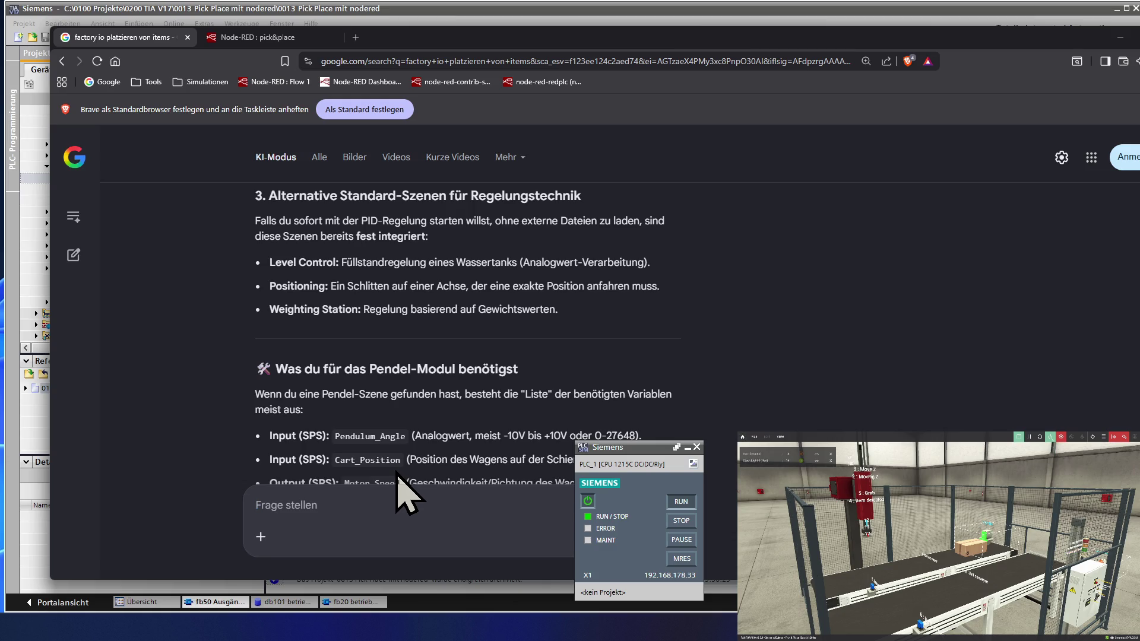
scroll(397, 471, "down", 1)
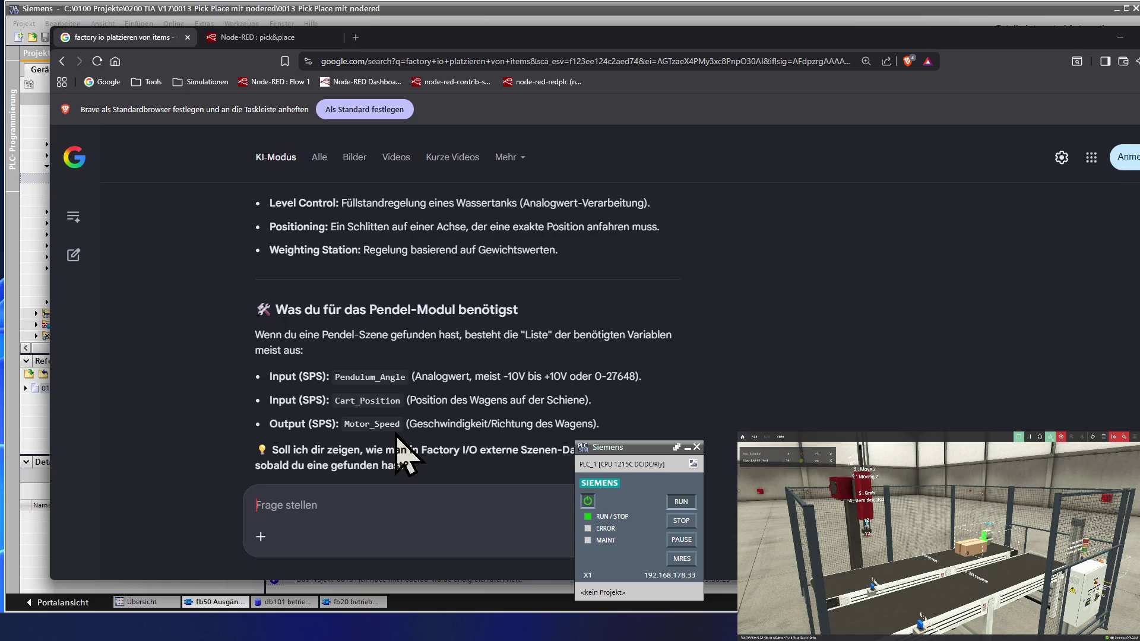
scroll(397, 436, "down", 1)
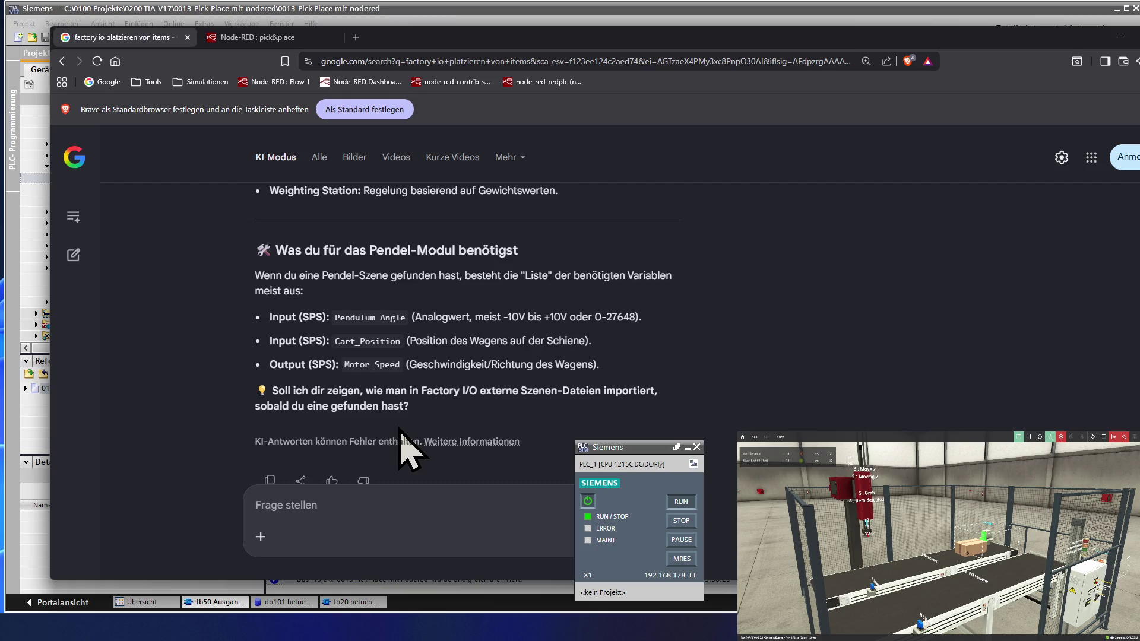
scroll(400, 429, "down", 1)
scroll(400, 429, "up", 2)
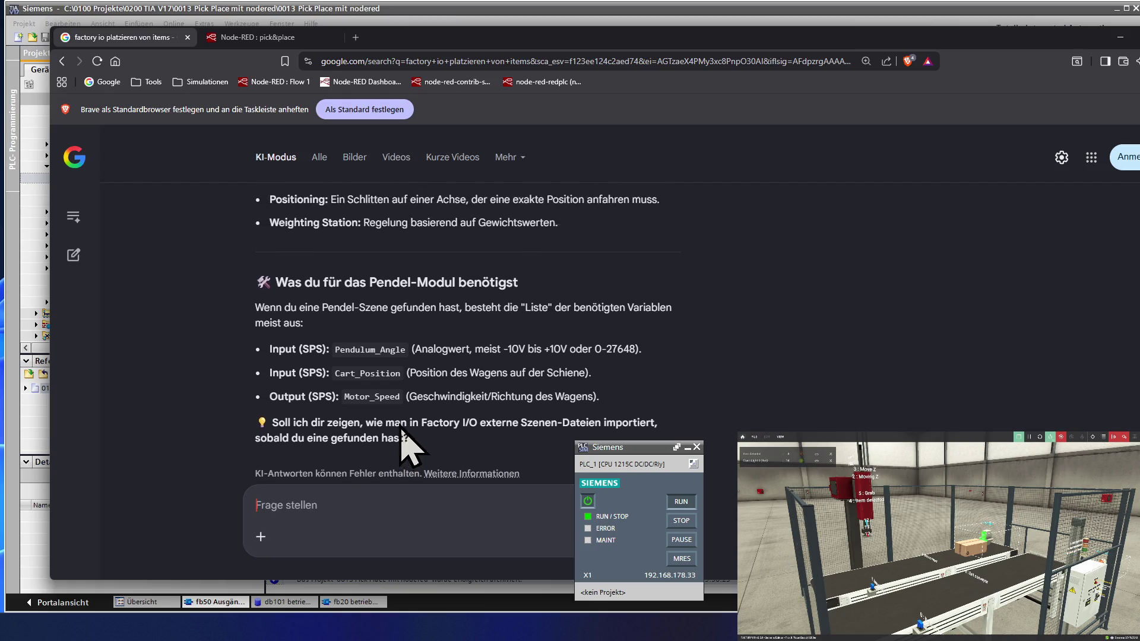
scroll(401, 428, "up", 3)
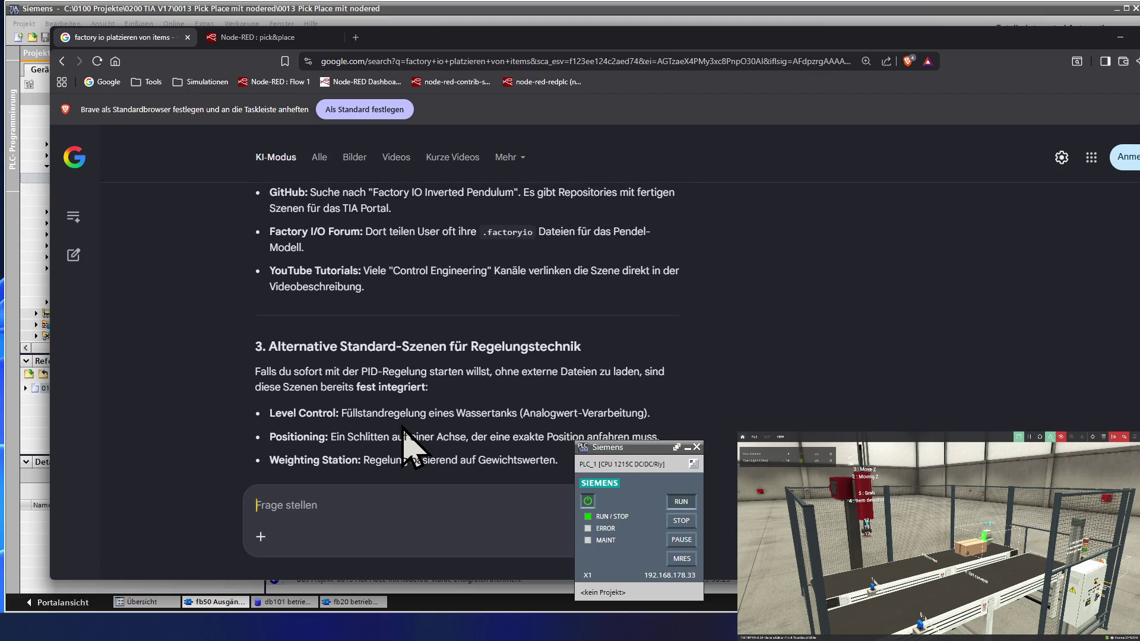
scroll(411, 404, "up", 1)
scroll(418, 420, "up", 10)
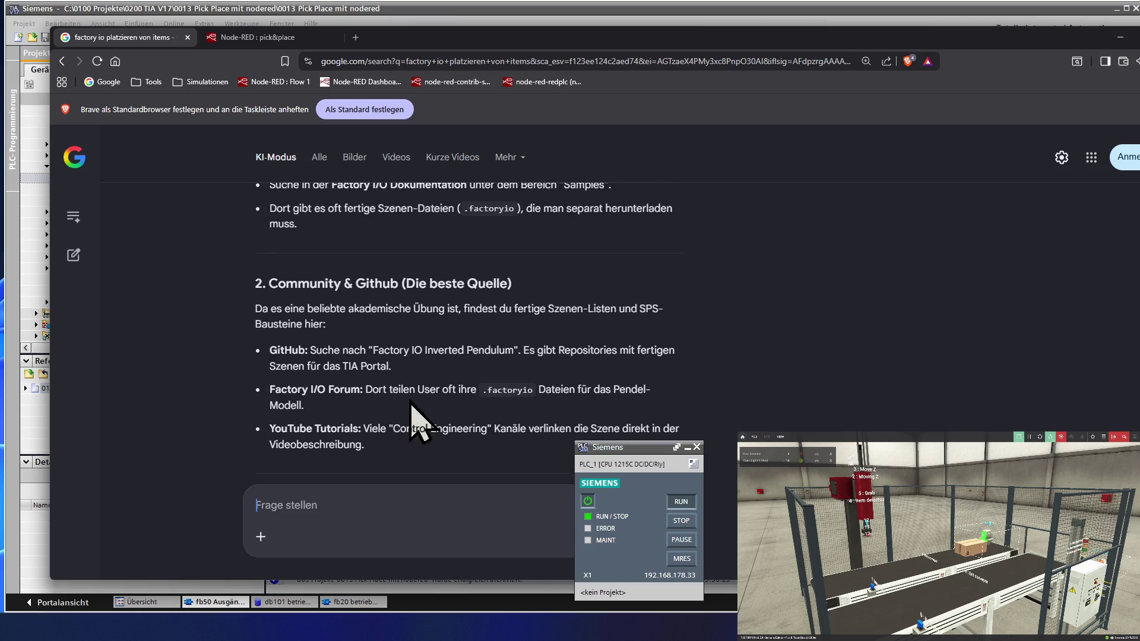
scroll(418, 420, "up", 6)
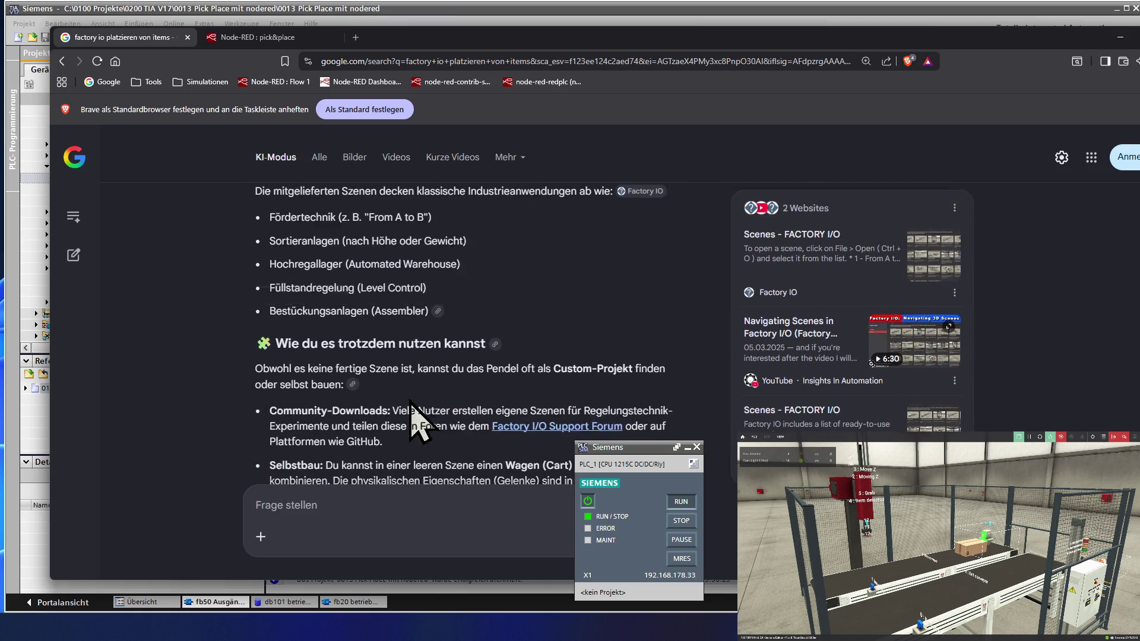
scroll(417, 420, "up", 10)
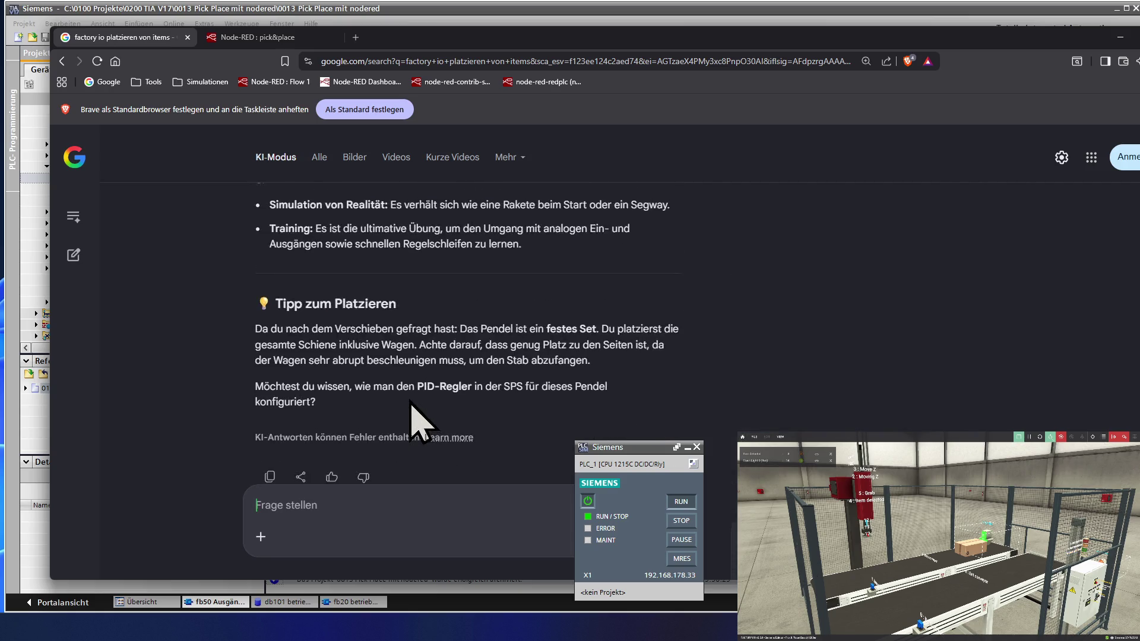
scroll(413, 409, "up", 4)
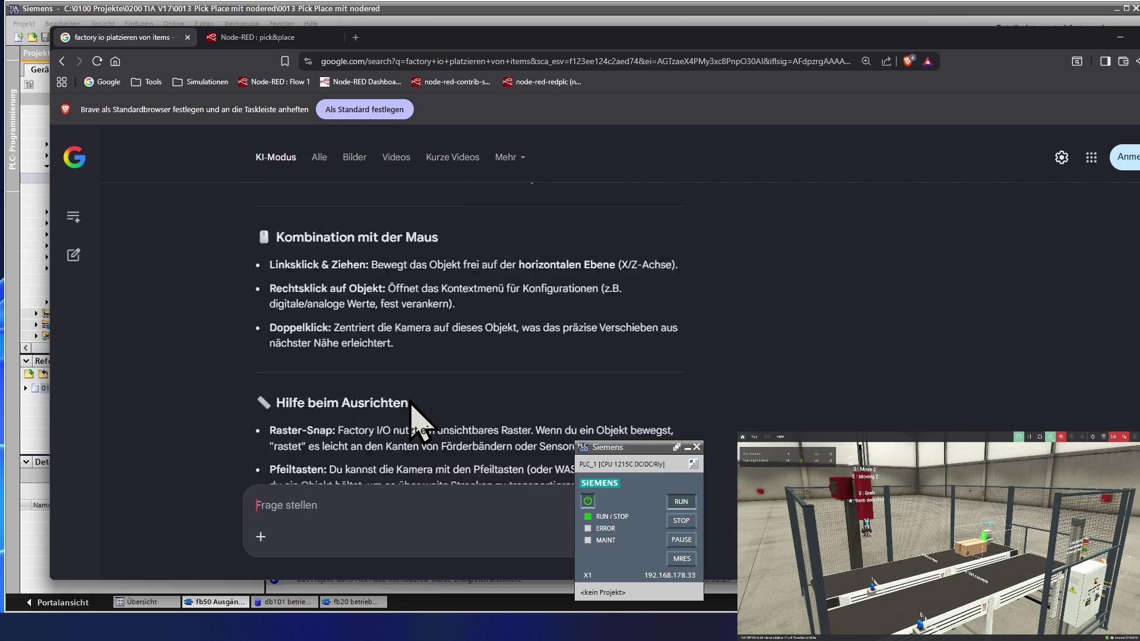
scroll(411, 397, "down", 5)
scroll(412, 397, "down", 10)
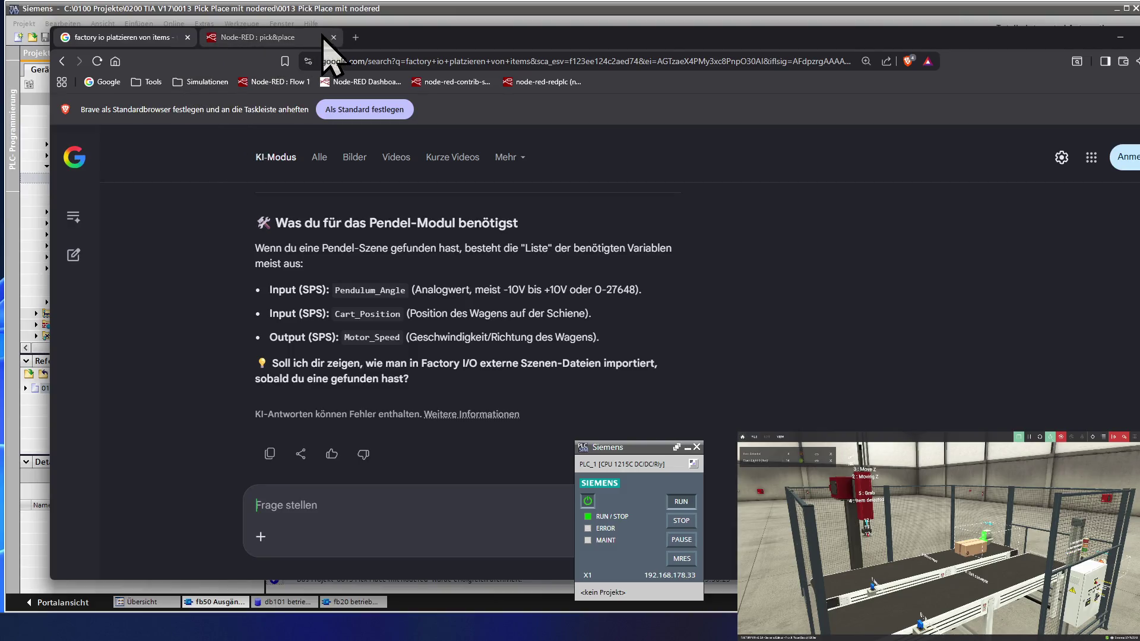
- Move the message switch node down beside write false in the pick&place flow and deploy it
left_click(304, 37)
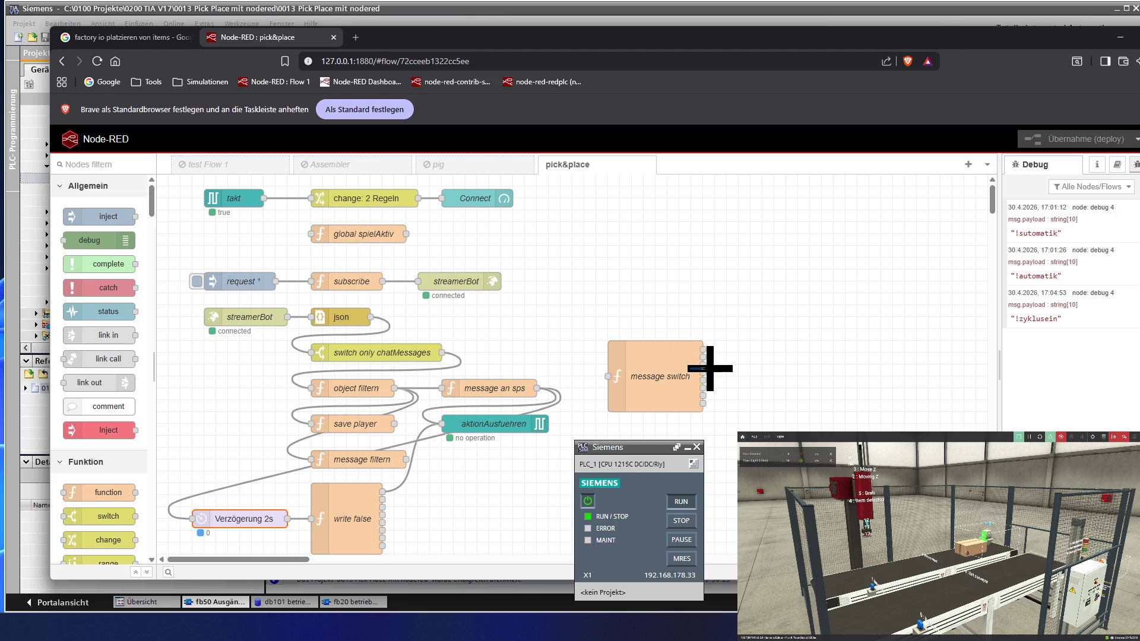
left_click(665, 363)
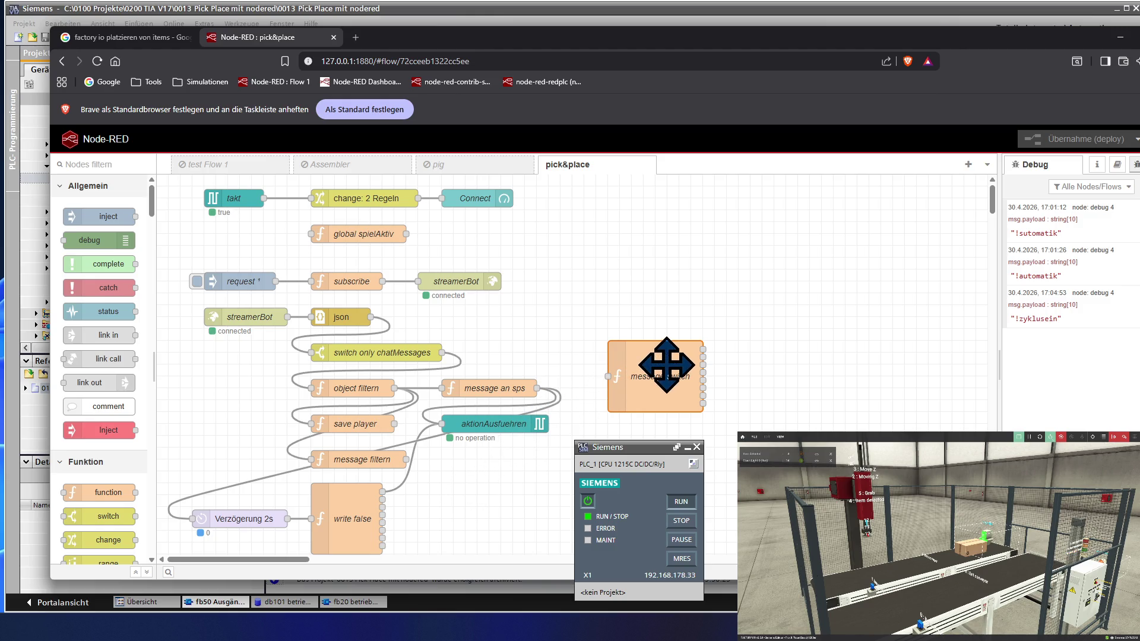
mouse_move(666, 365)
left_mouse_down()
mouse_move(552, 520)
mouse_move(527, 526)
mouse_move(470, 511)
mouse_move(506, 483)
left_mouse_up()
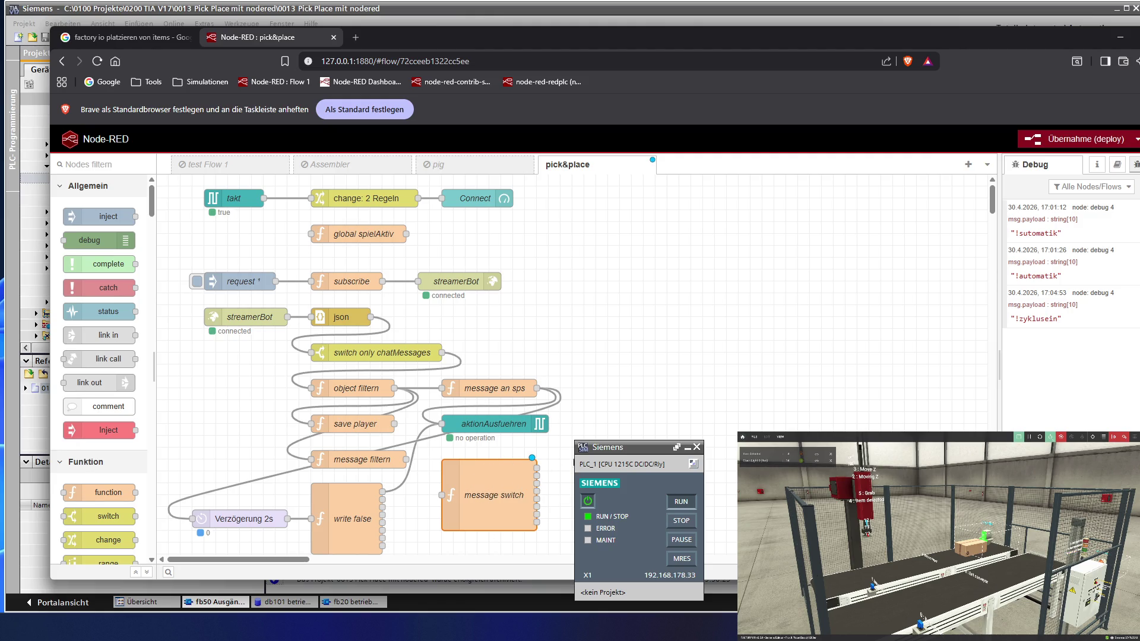
left_click(1115, 141)
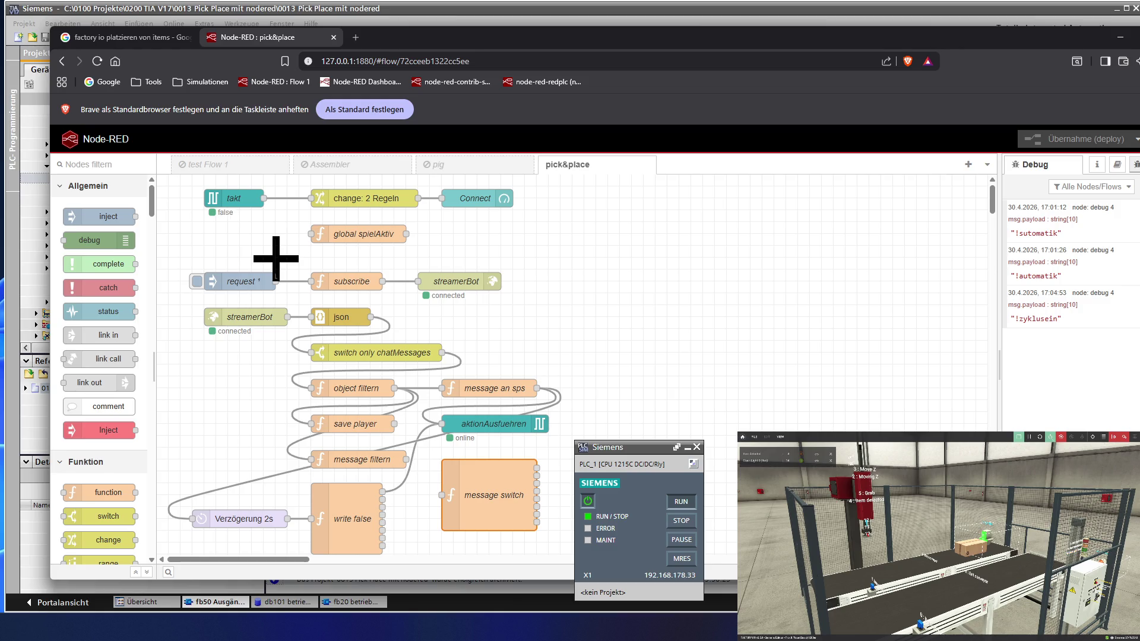
double_click(262, 284)
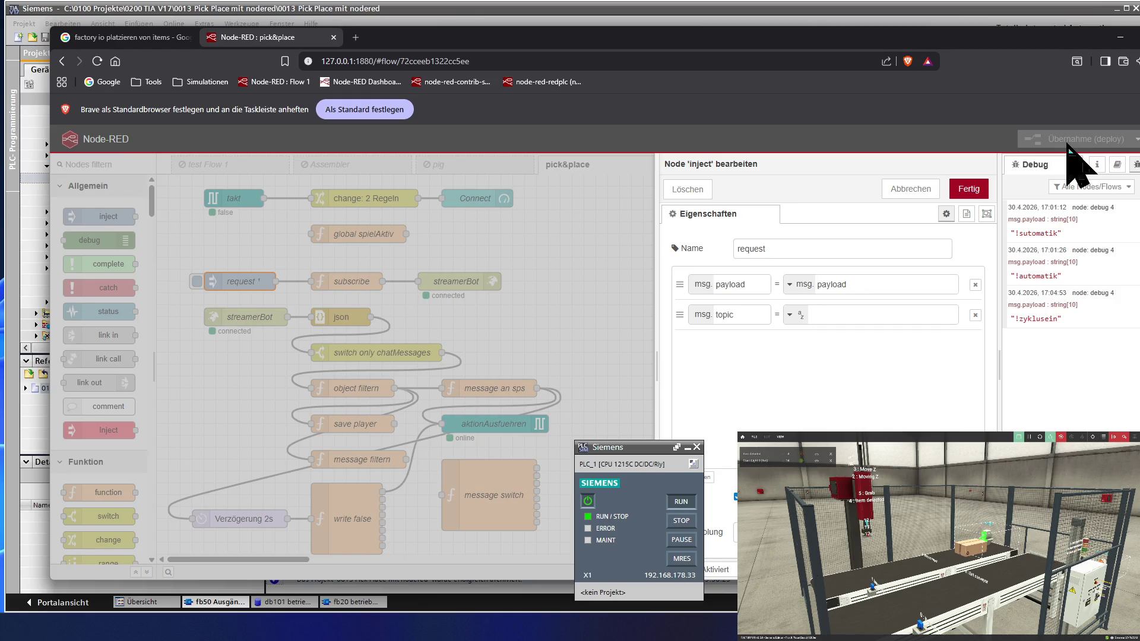
left_click(896, 190)
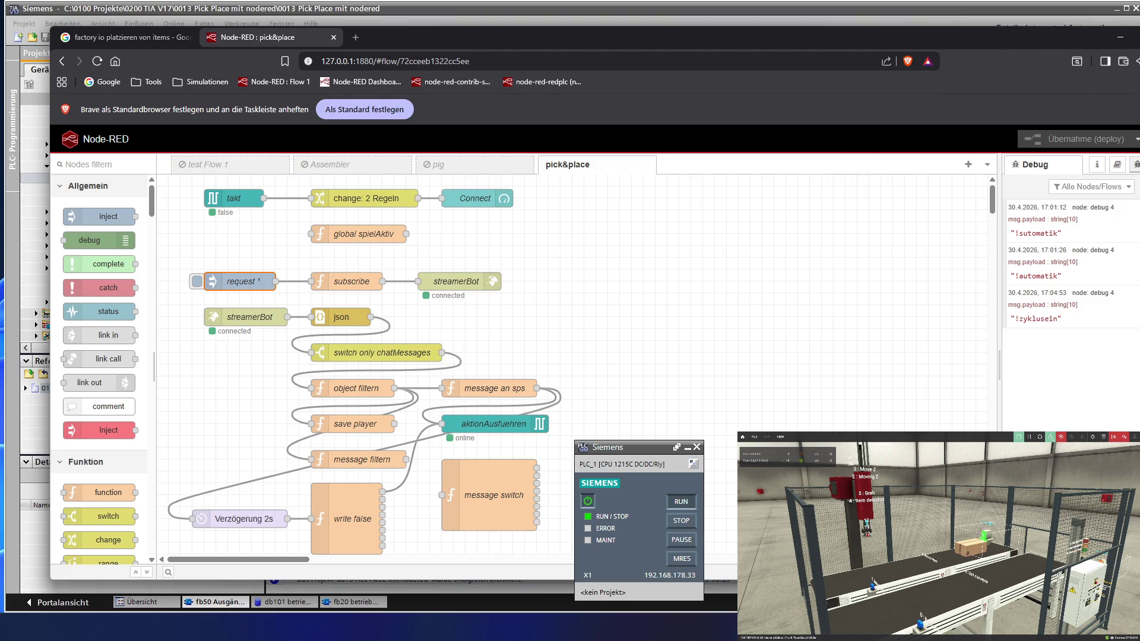
- Close Brave with all its tabs, then close the fb50, FBD and db101 editors
key("alt+F4")
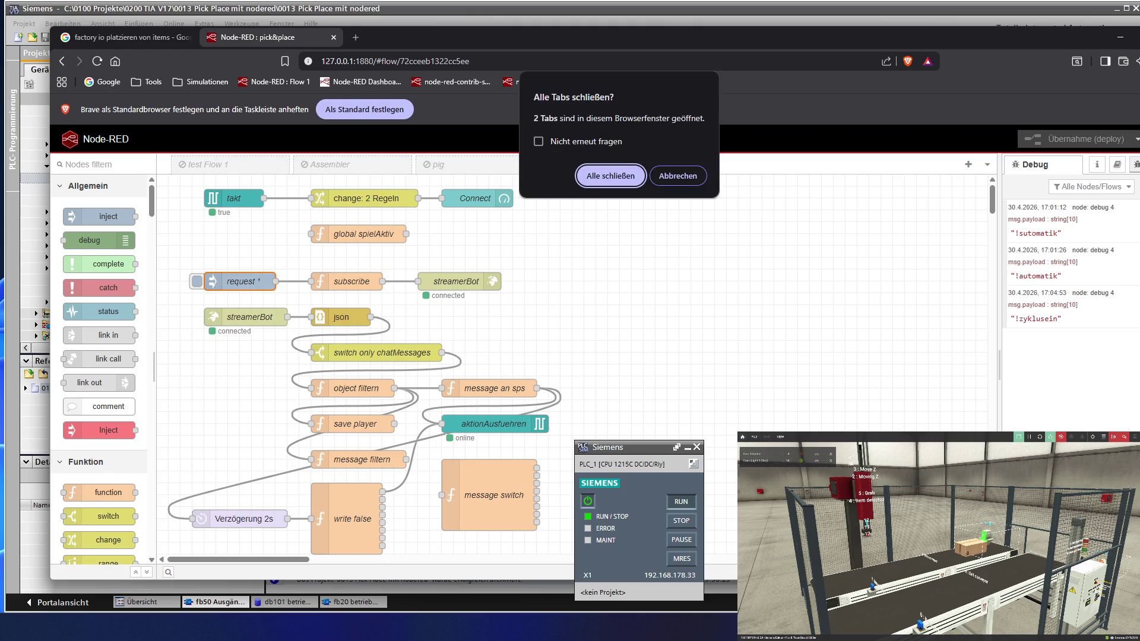
left_click(618, 178)
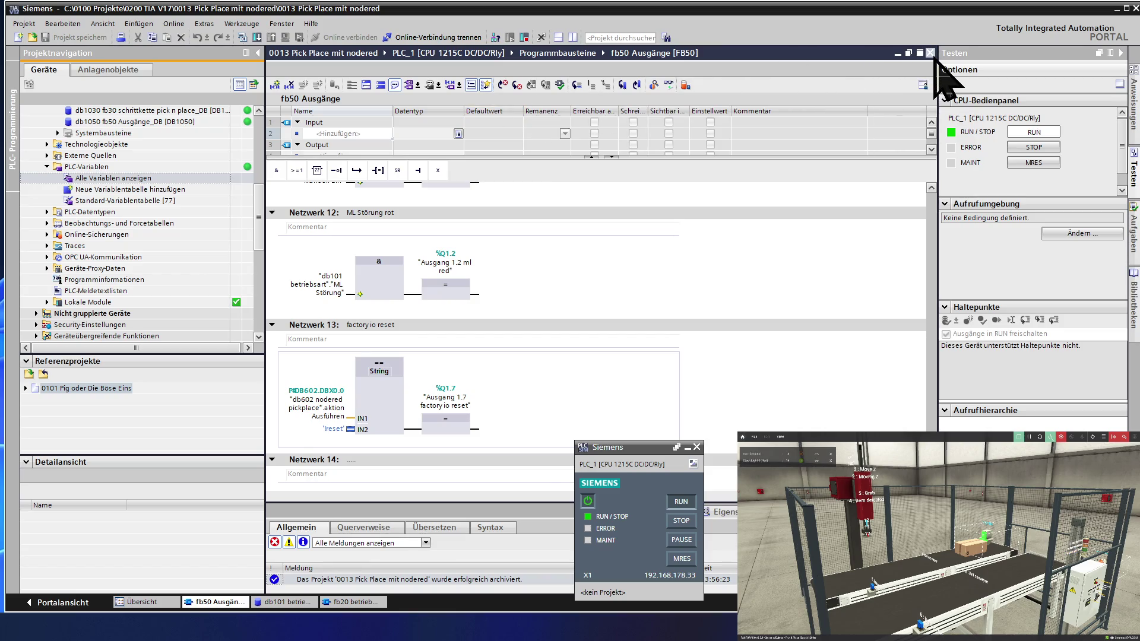
left_click(930, 54)
left_click(930, 53)
left_click(930, 53)
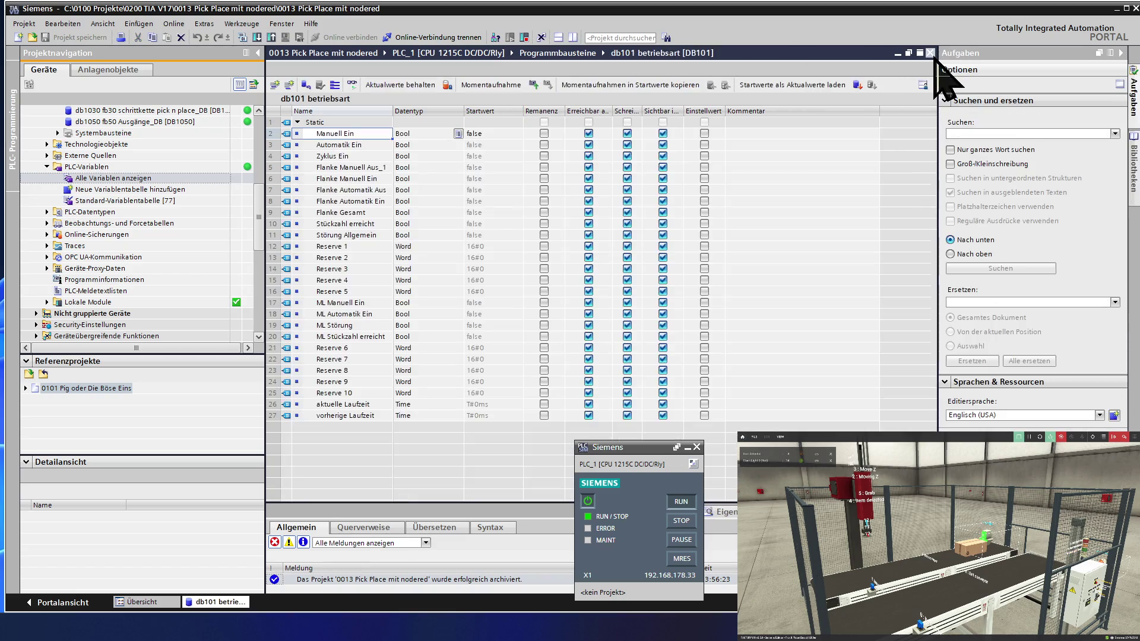
left_click(930, 53)
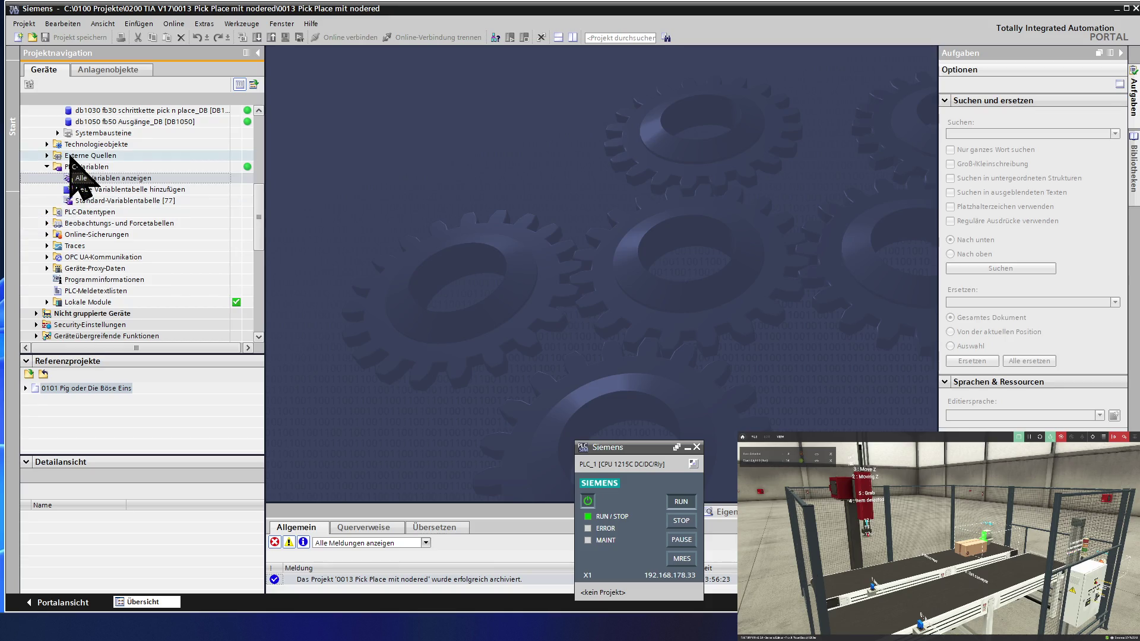
- Open Geräte & Netze from the project tree, then PLC_1's Online & Diagnose page
left_click(126, 158)
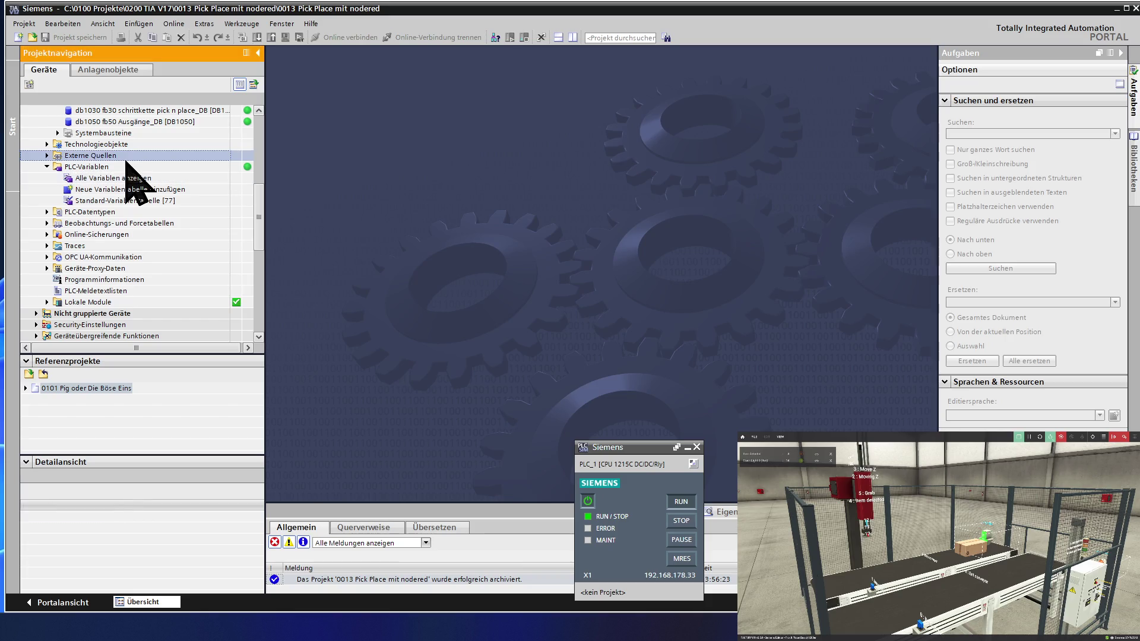
scroll(126, 159, "up", 7)
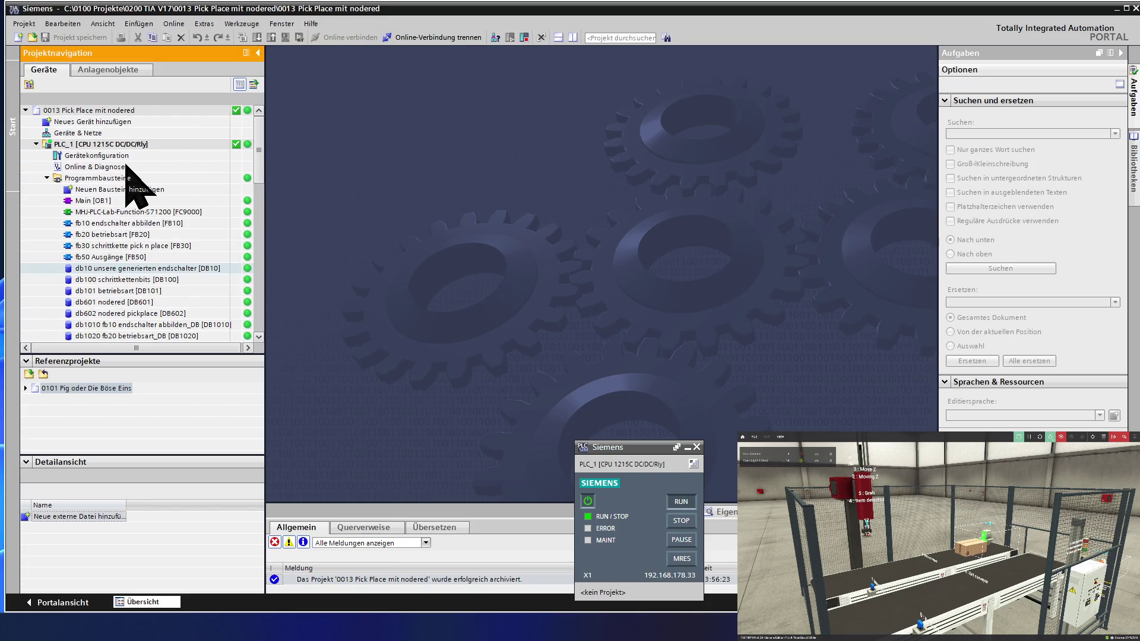
double_click(121, 134)
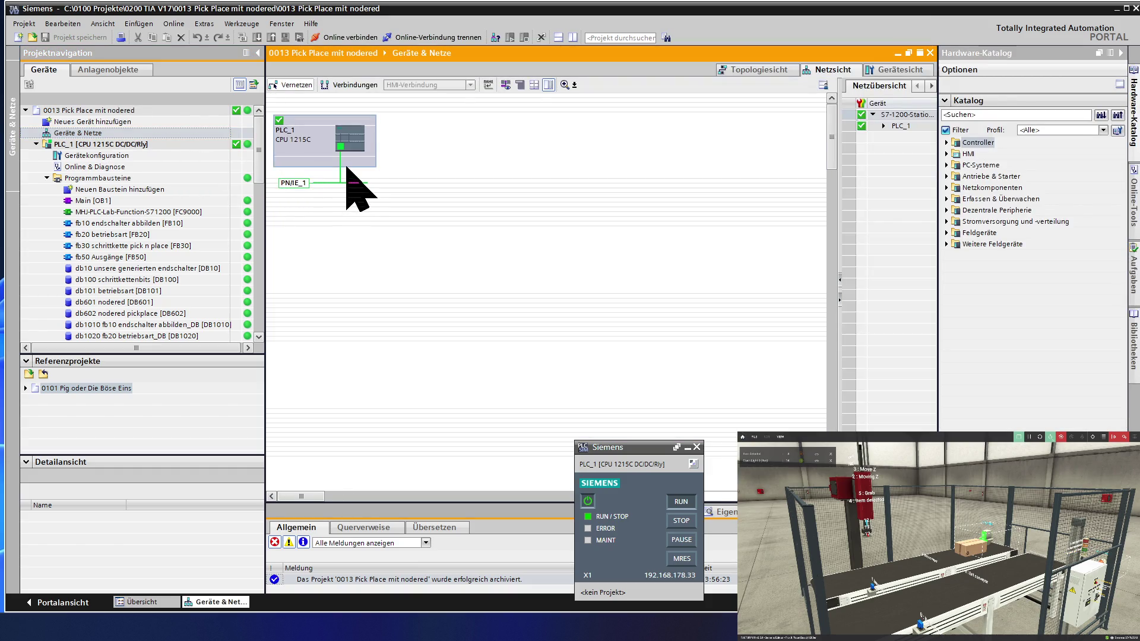
double_click(94, 166)
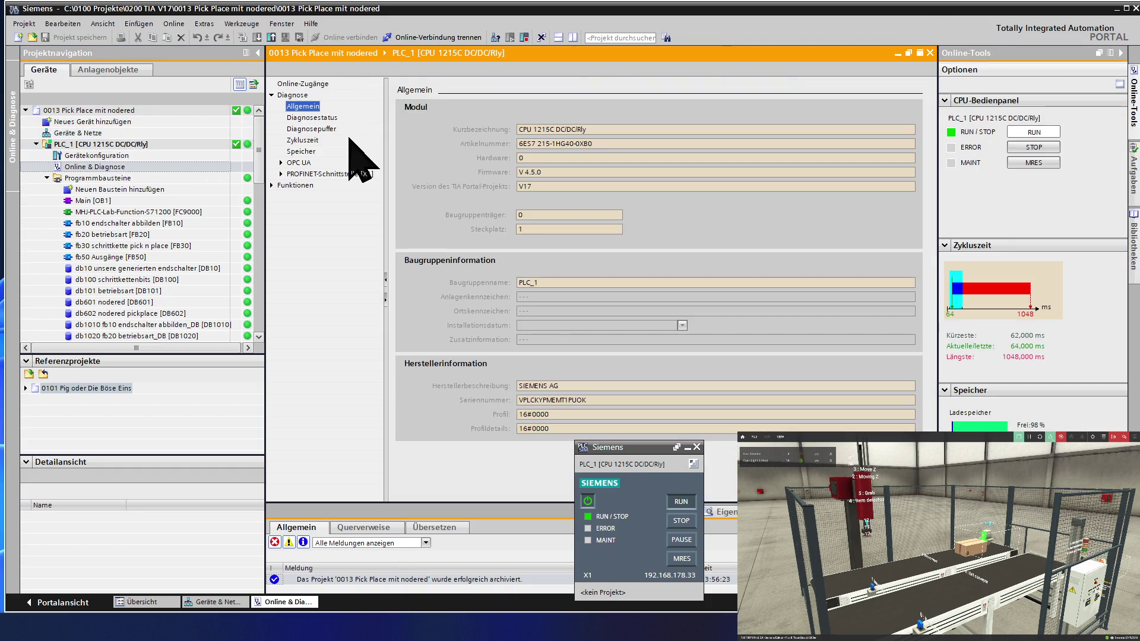
- Show PLC_1's Zykluszeit diagnostics and inspect the longest and current (63,000) cycle-time values
left_click(310, 141)
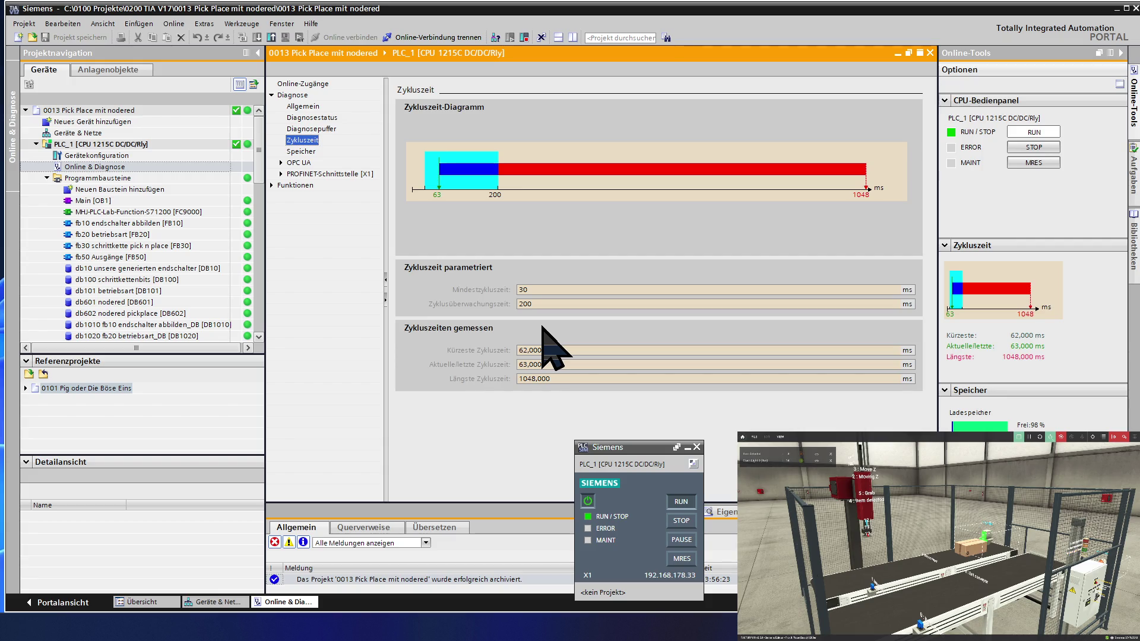
left_click(550, 379)
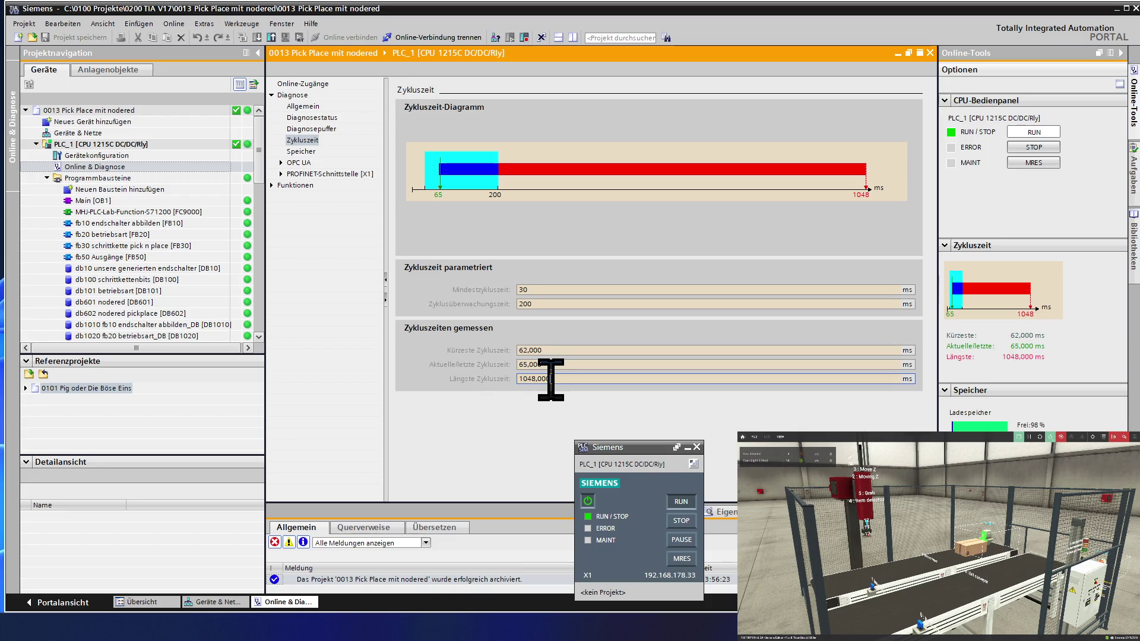
left_click(556, 365)
left_click_drag(539, 364, 513, 364)
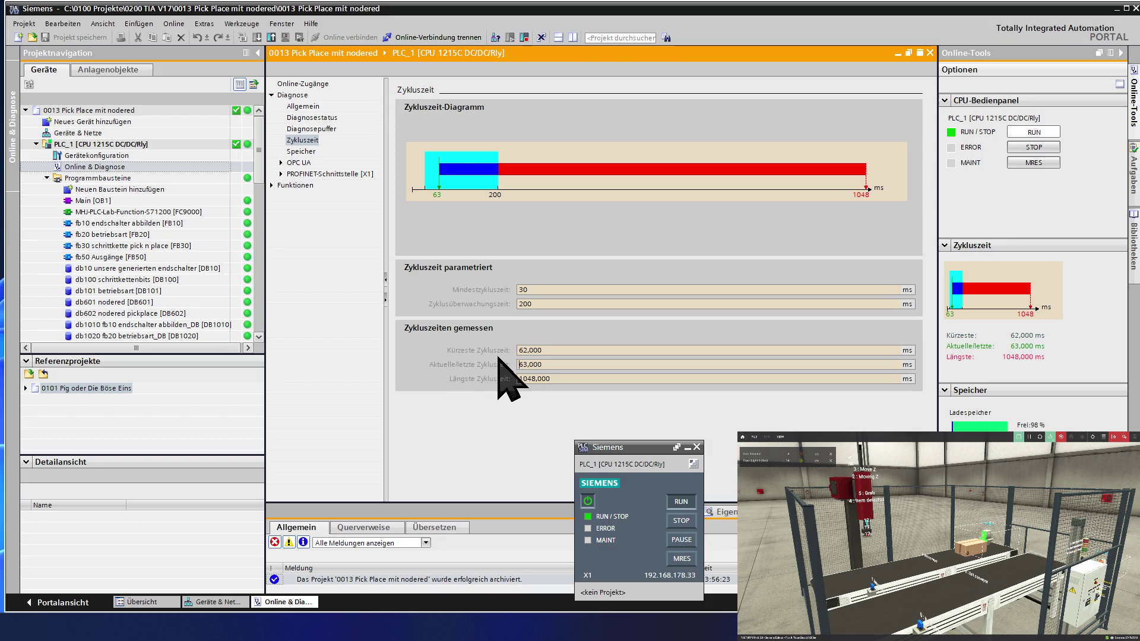
key("Up")
key("Up")
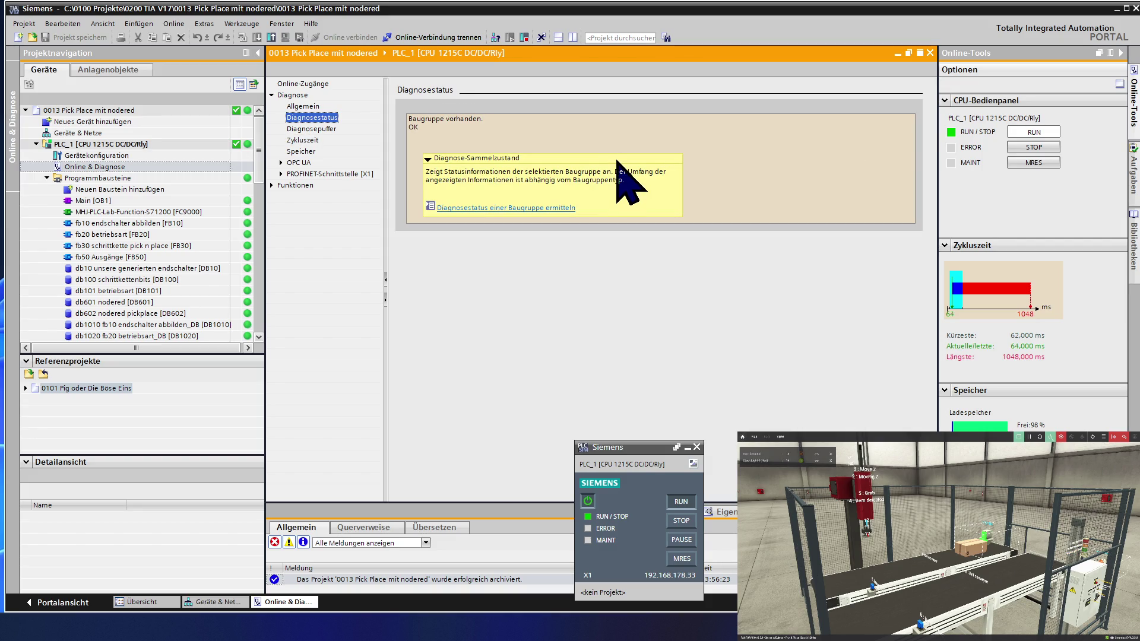
- Check PLC_1's diagnostic buffer, then expand Funktionen to list its online functions
left_click(632, 147)
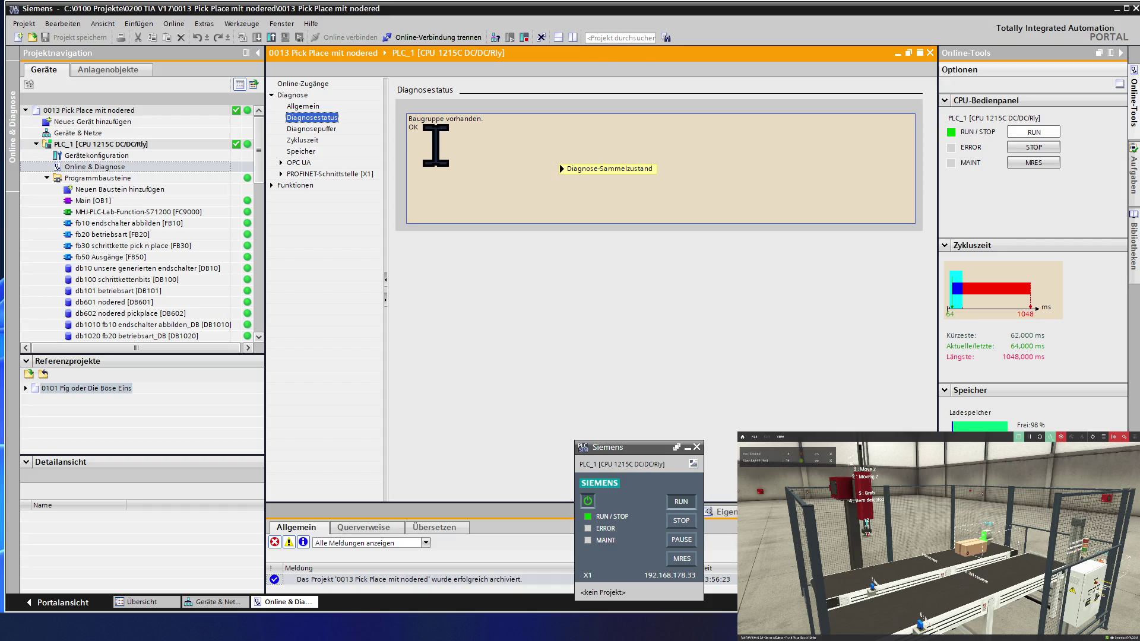
left_click(328, 128)
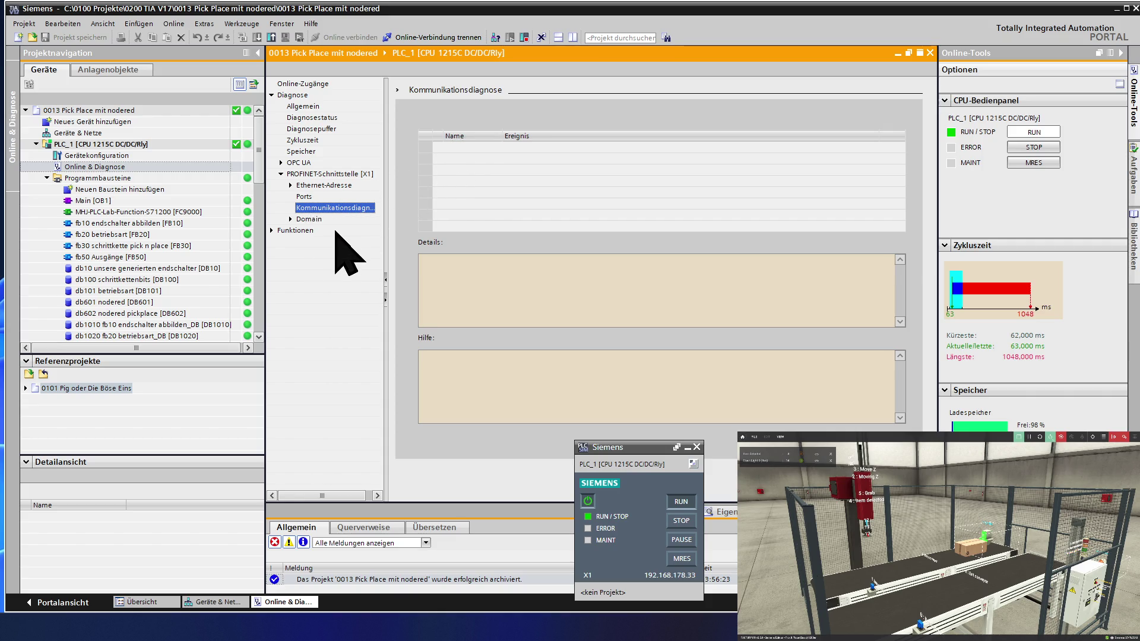
left_click(273, 230)
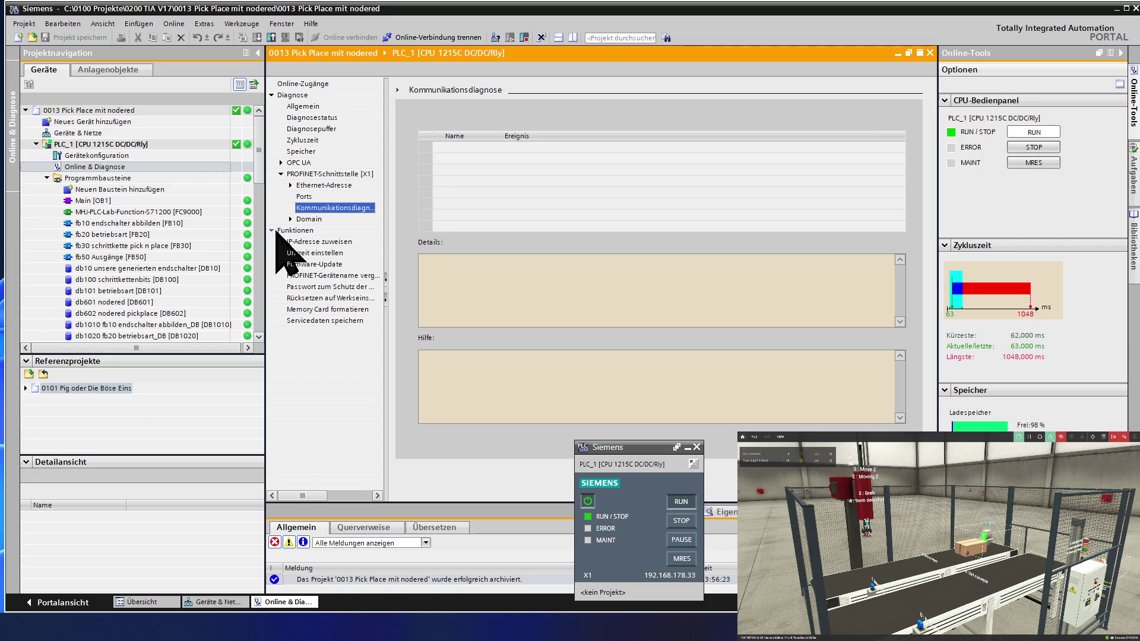